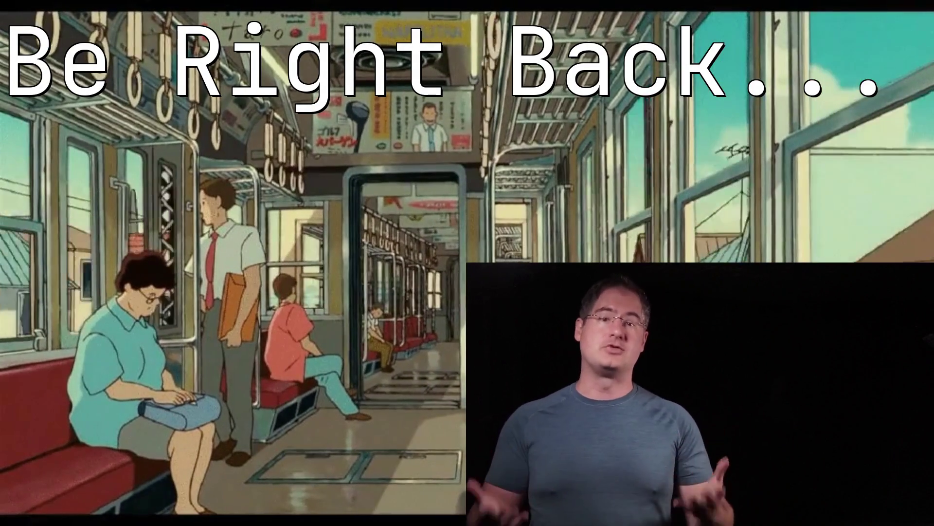
- Exit the full-screen break video and let the lumber.gd editor fill the screen
double_click(753, 264)
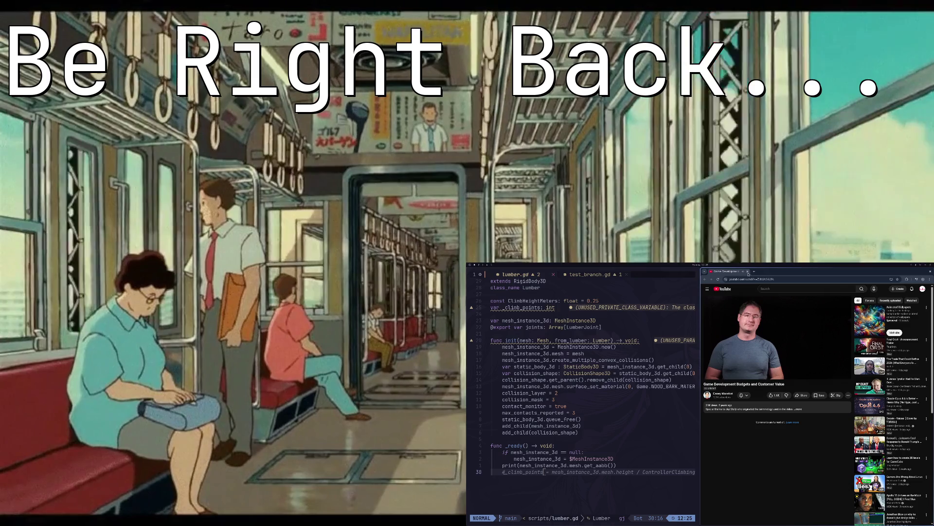
key(ctrl+w)
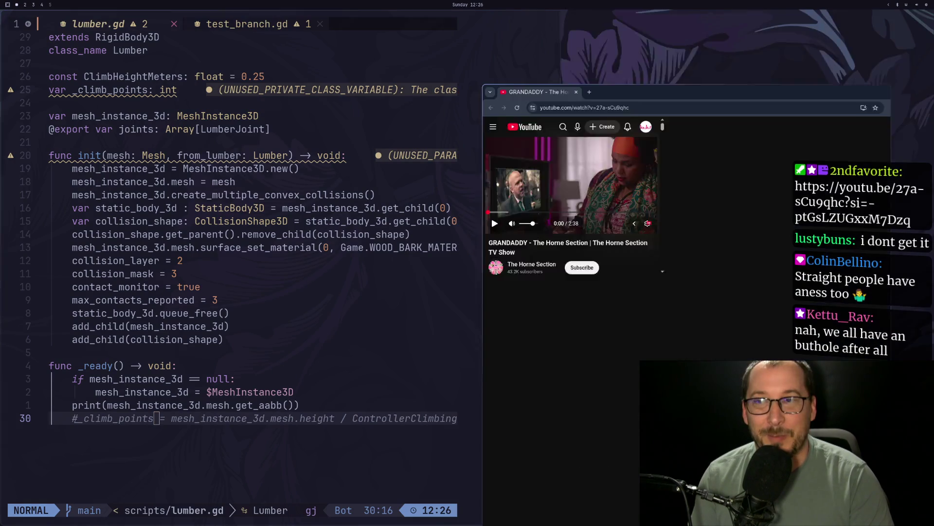
- Play the GRANDADDY video full screen from 0:00, then exit full screen and pause it
click(756, 223)
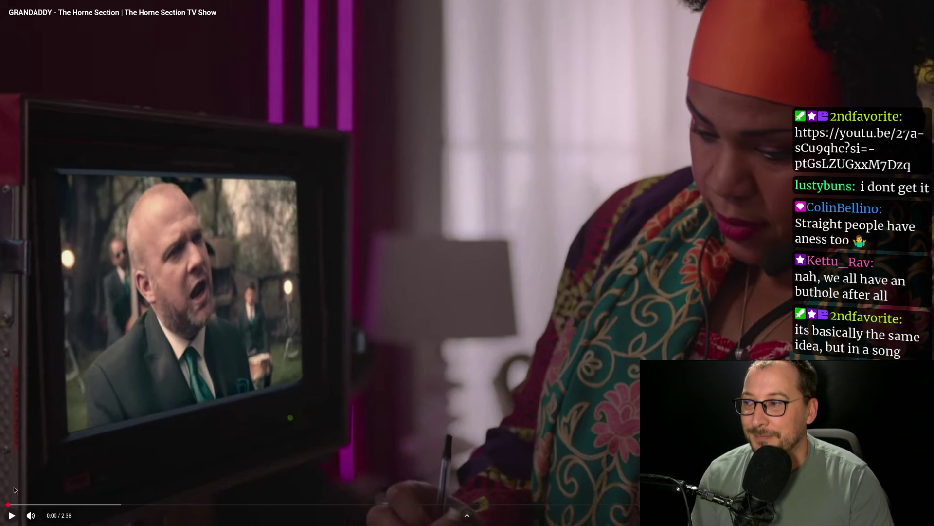
drag(4, 504, 3, 506)
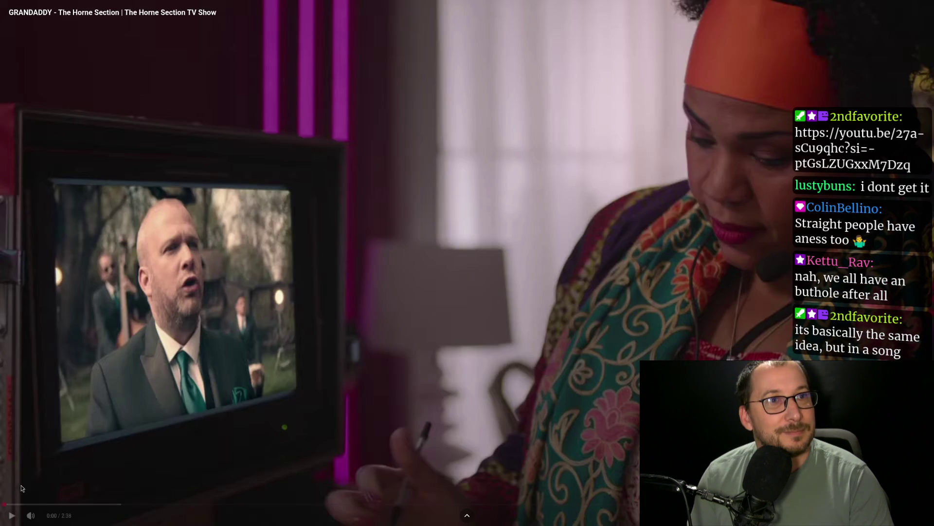
click(307, 281)
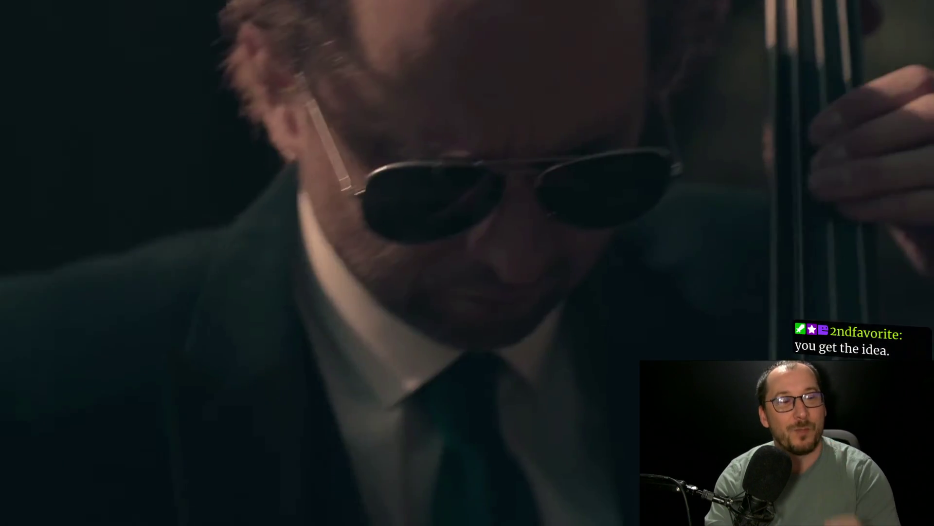
key(Escape)
key(space)
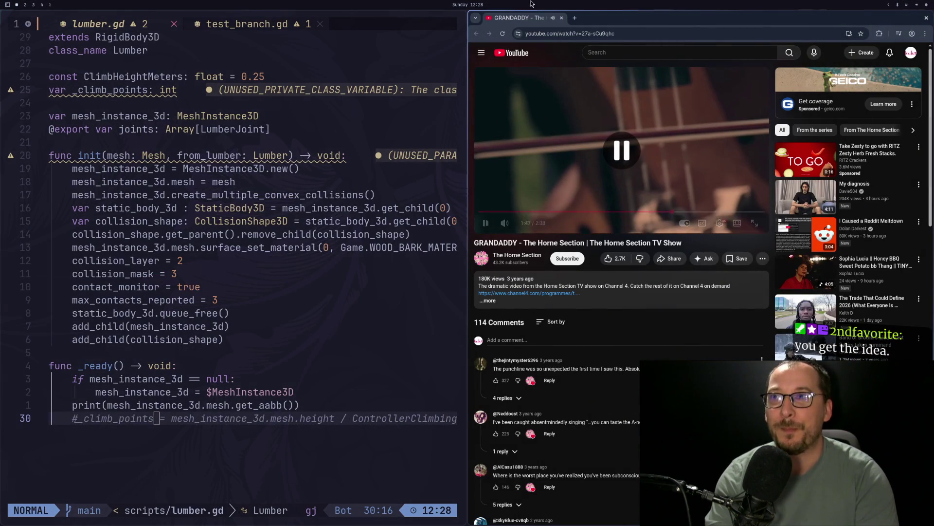
- Close the YouTube browser window and switch to the Godot editor on workspace 2
click(561, 17)
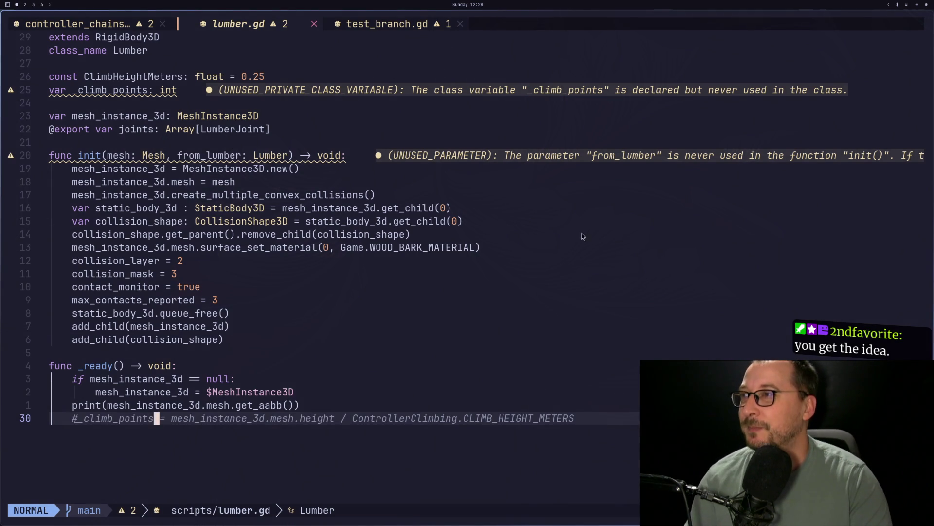
click(631, 238)
key(super+2)
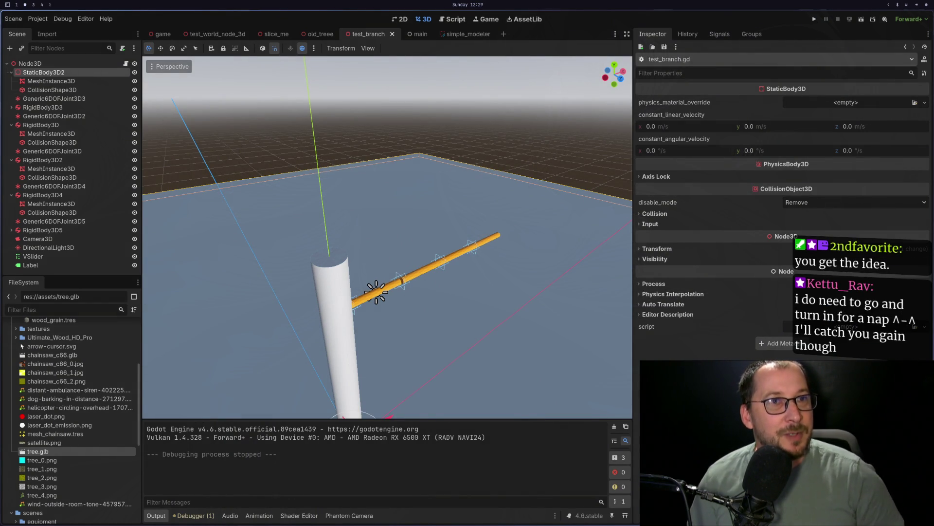
key(super+4)
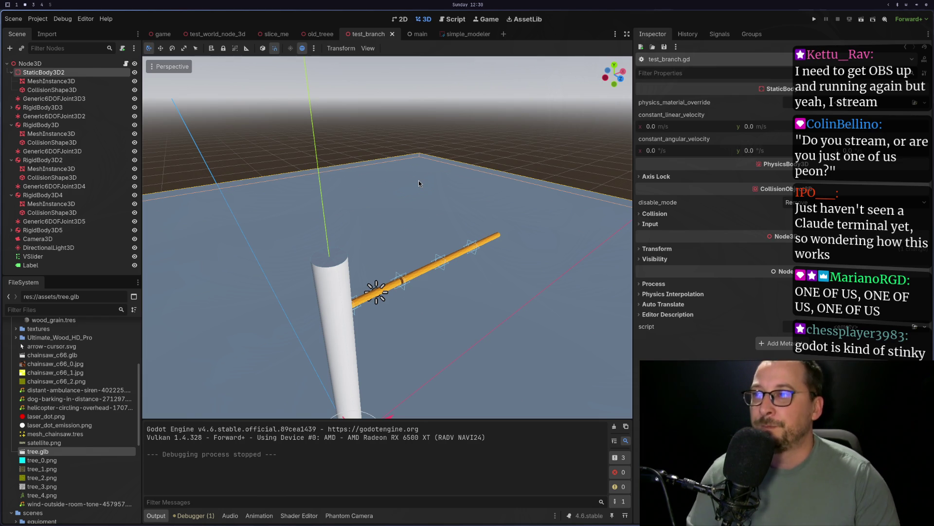
key(super+1)
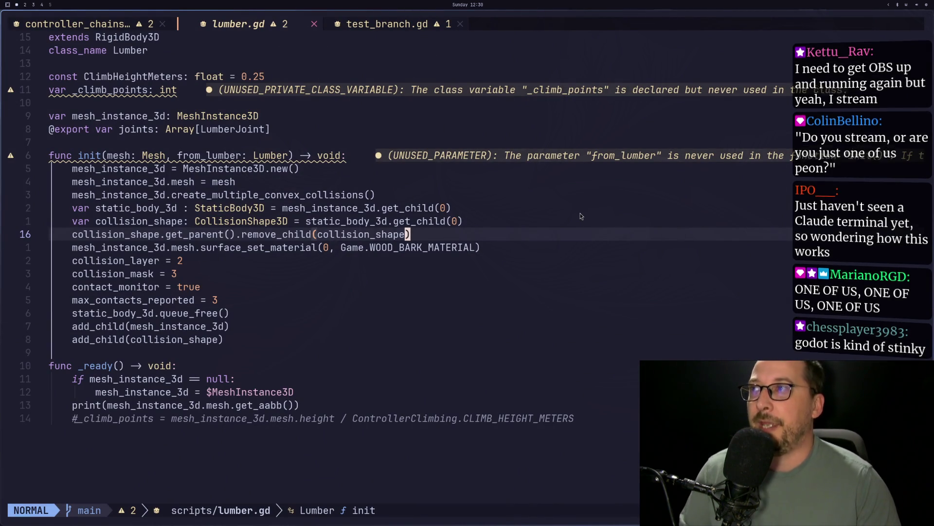
- Compare lumber.gd with Godot, then open the old_treee and test_world_node_3d scene tabs
key(super+2)
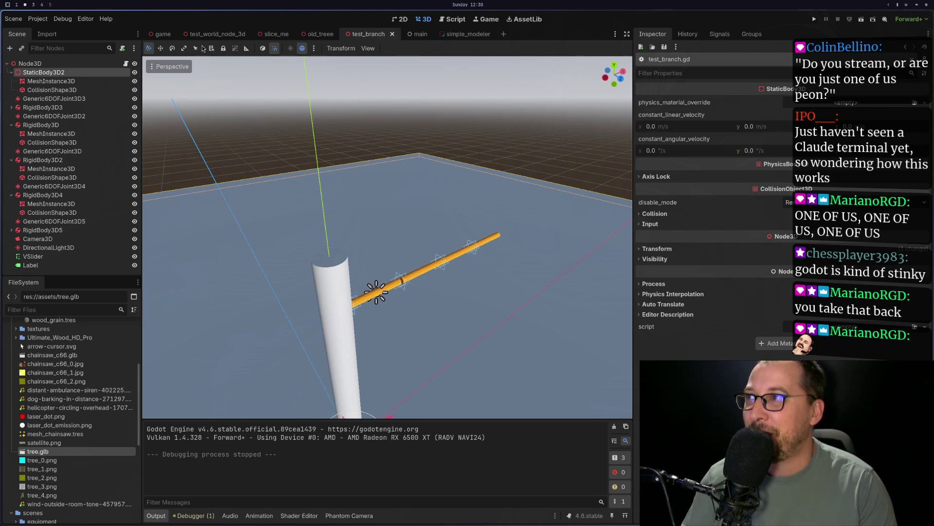
key(super+1)
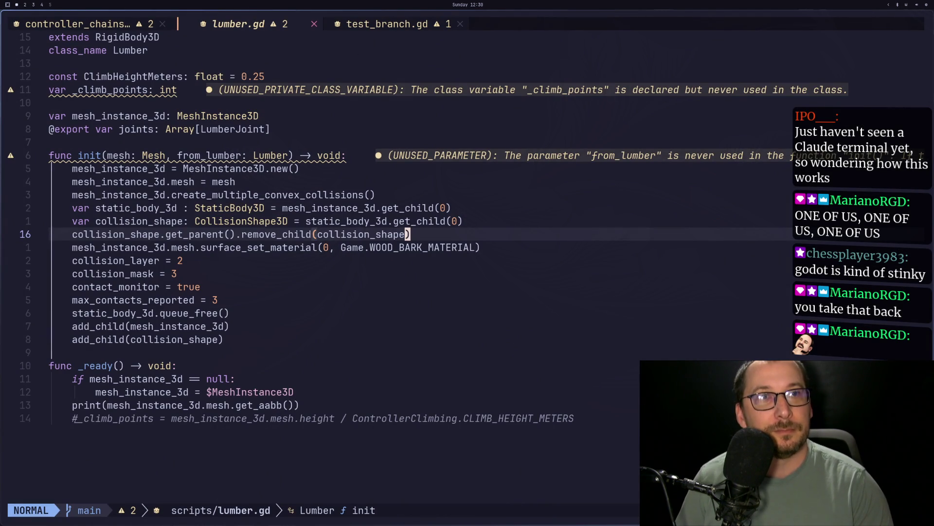
key(super+2)
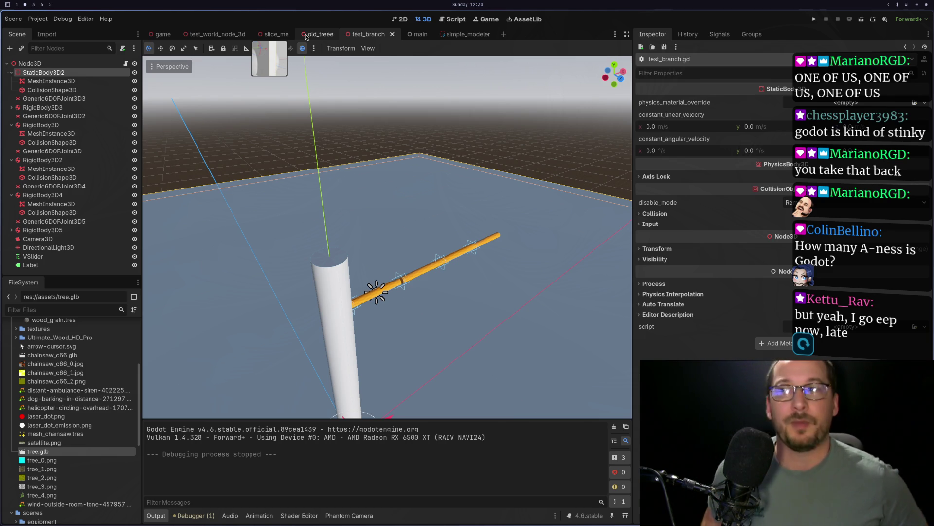
click(306, 35)
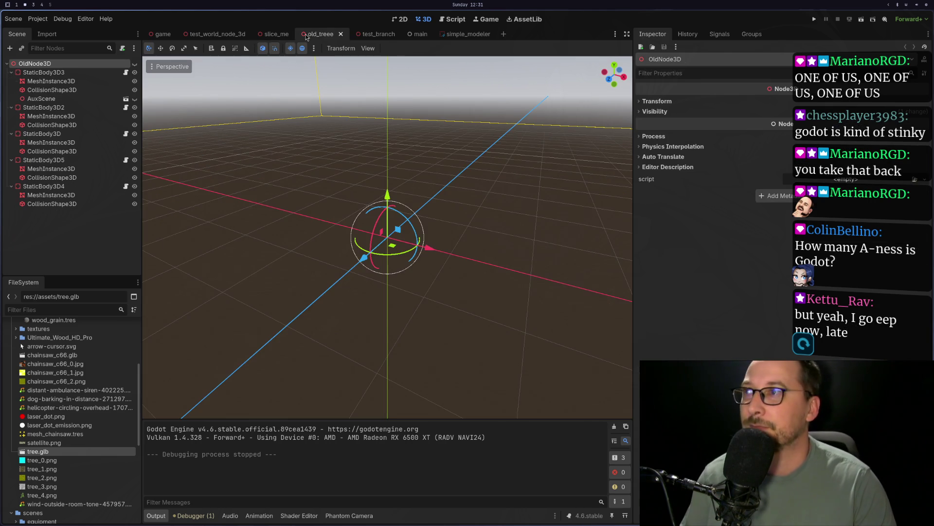
click(235, 37)
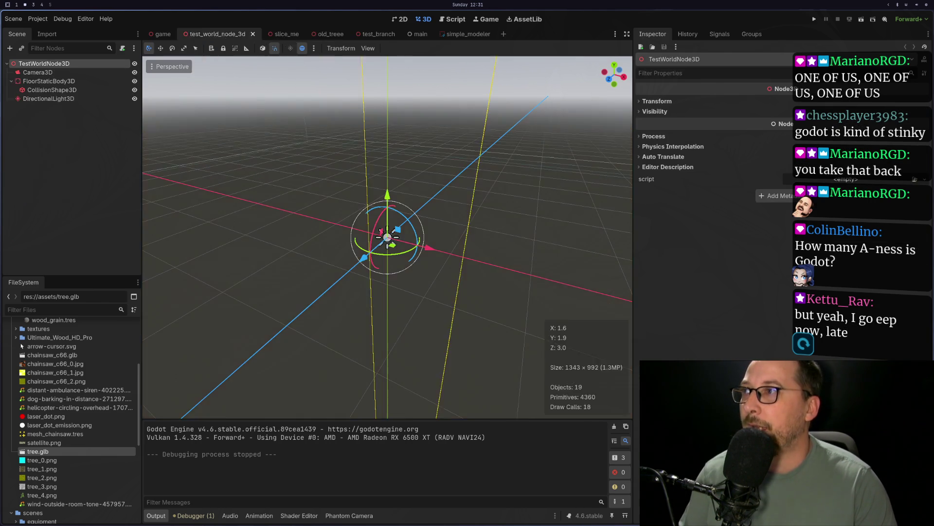
- Bring up workspace 3 with the Excalidraw drawing and Transform3D docs
key(super+1)
key(super+2)
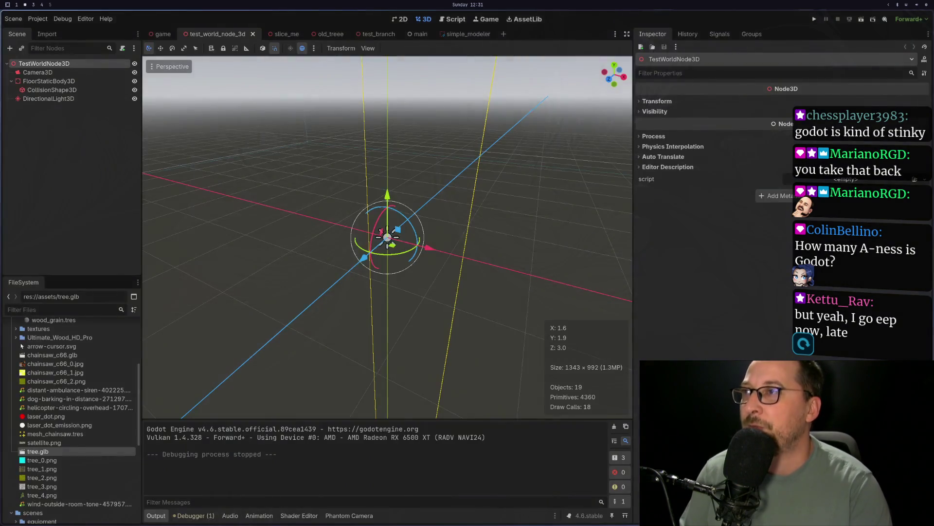
key(super+3)
scroll(326, 413, down, 5)
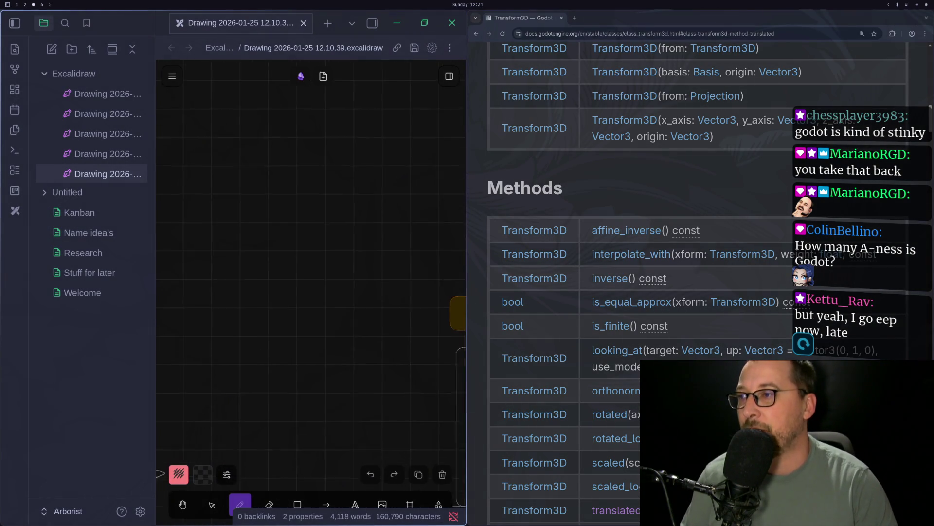
- Pan the Excalidraw canvas to bring the yellow circle and grey plank into view
scroll(325, 413, up, 5)
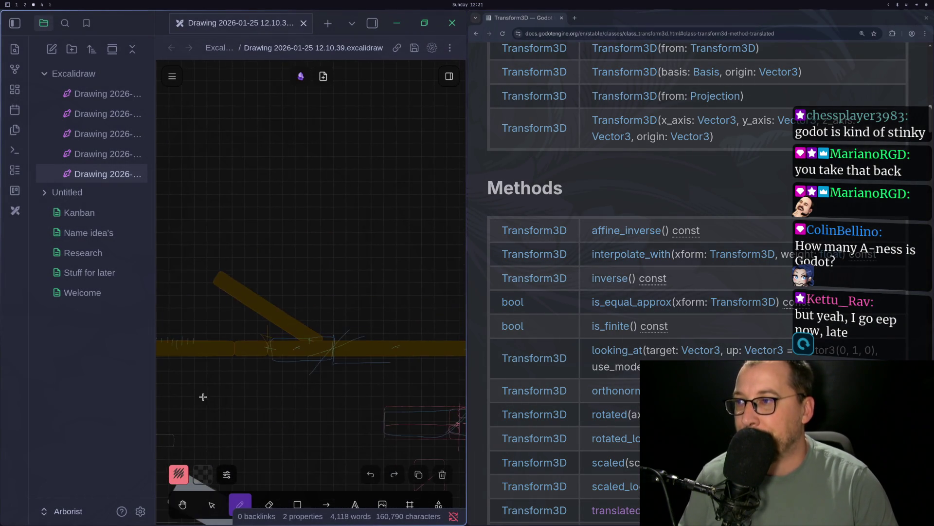
key(v)
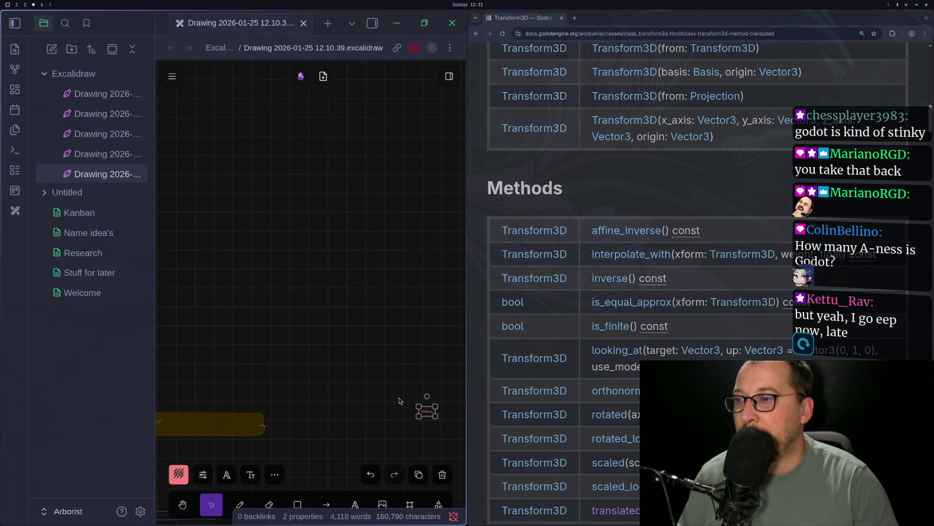
scroll(401, 402, down, 5)
mouse_move(434, 287)
mouse_down()
mouse_move(380, 103)
mouse_move(336, 63)
mouse_move(314, 128)
mouse_move(334, 298)
mouse_up()
scroll(390, 225, up, 5)
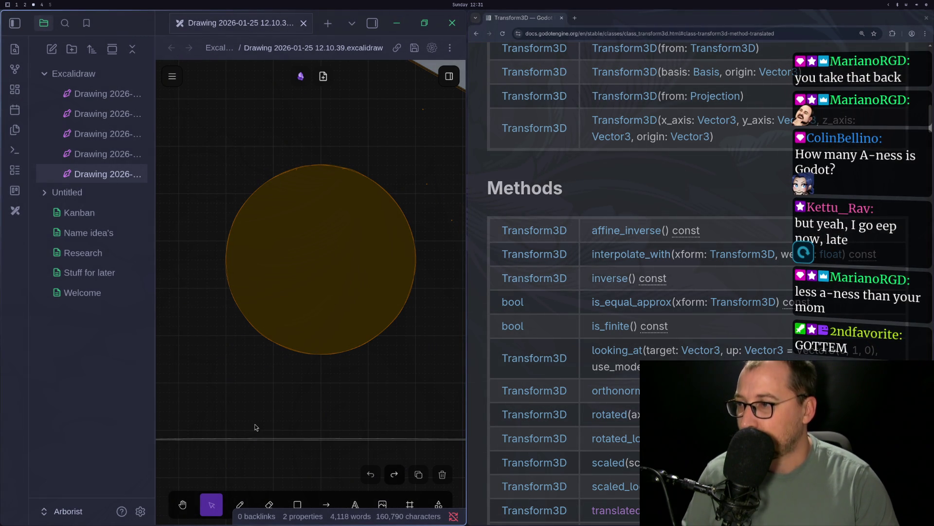
mouse_move(307, 499)
mouse_down()
mouse_move(386, 307)
mouse_move(379, 219)
mouse_move(376, 335)
mouse_move(310, 516)
mouse_up()
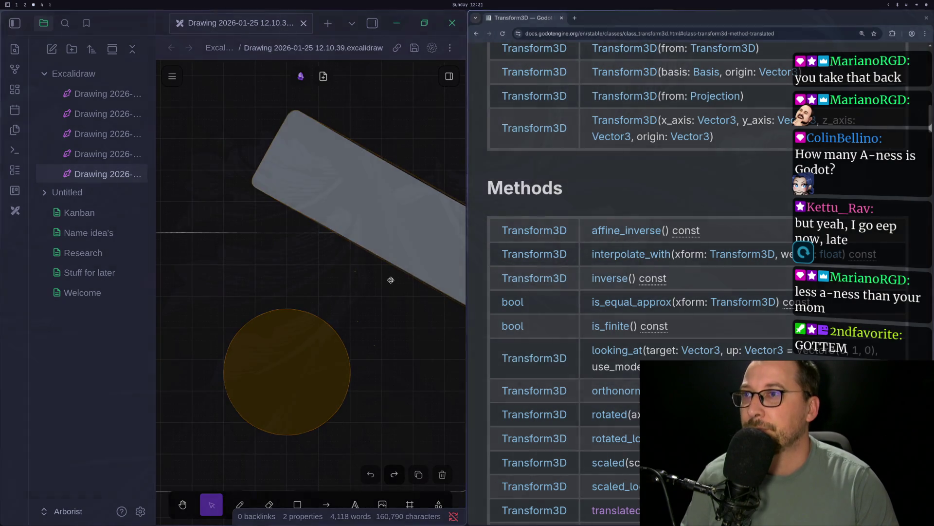
- Maximize the drawing and drag the grey plank down-left across the yellow circle
key(super+f)
mouse_move(445, 226)
mouse_down()
mouse_move(405, 294)
mouse_move(376, 321)
mouse_up()
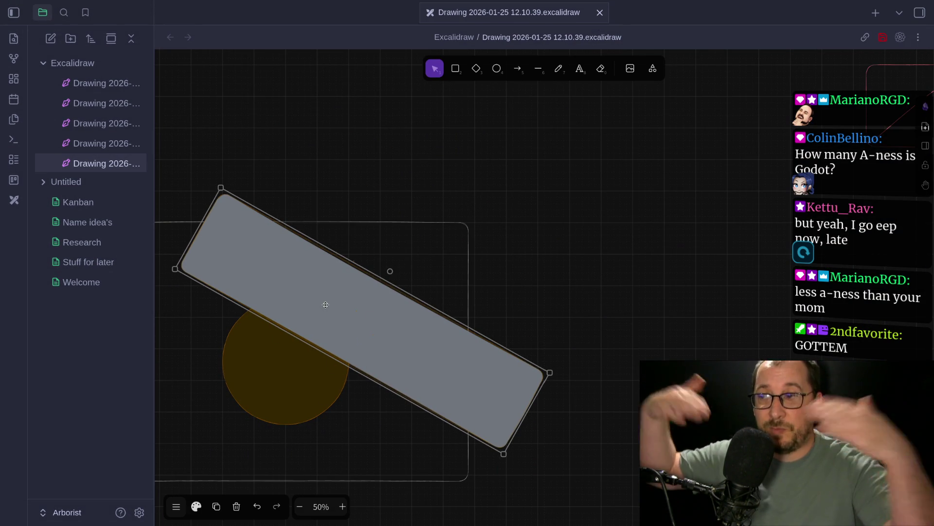
mouse_move(327, 286)
mouse_down()
mouse_move(296, 308)
mouse_move(367, 252)
mouse_up()
key(alt+Tab)
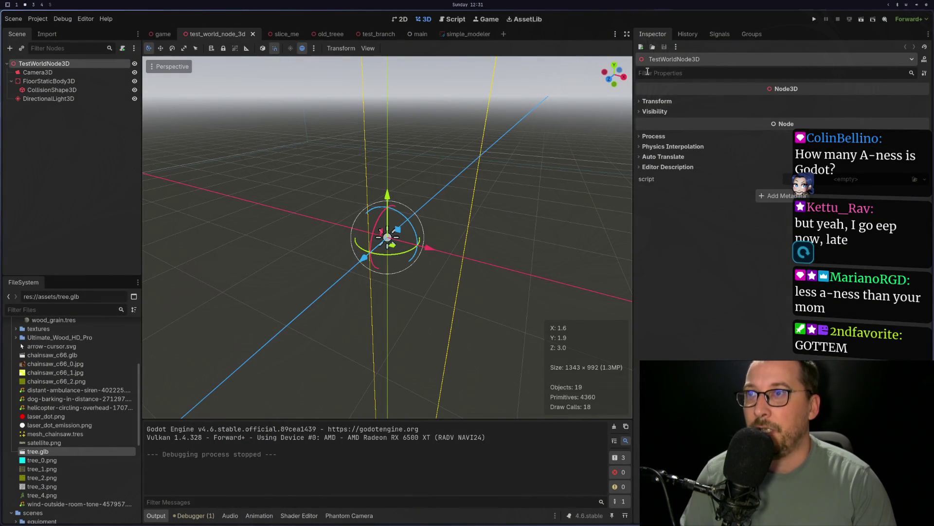
- Open the test_branch scene, orbit it, and compare it with the sketch's orange circle
click(379, 33)
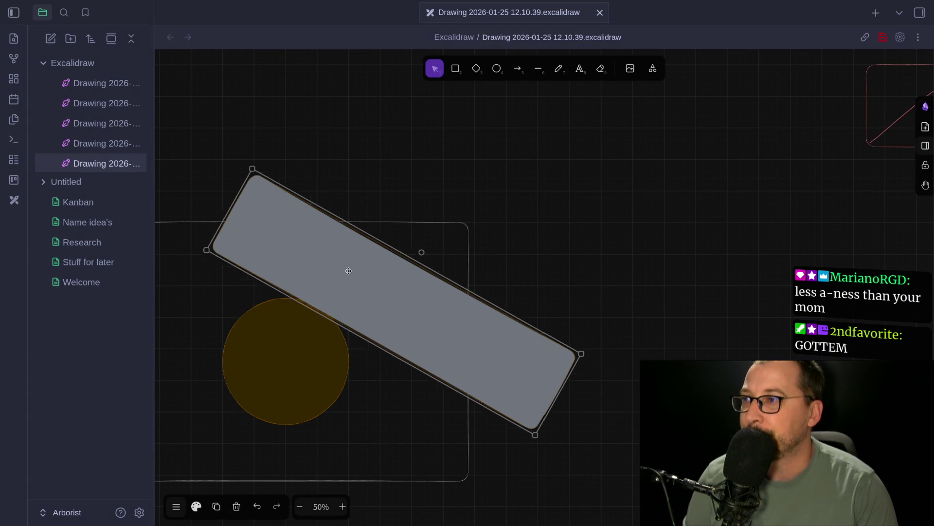
mouse_move(349, 271)
mouse_down()
mouse_move(308, 287)
mouse_move(342, 270)
mouse_move(419, 189)
mouse_up()
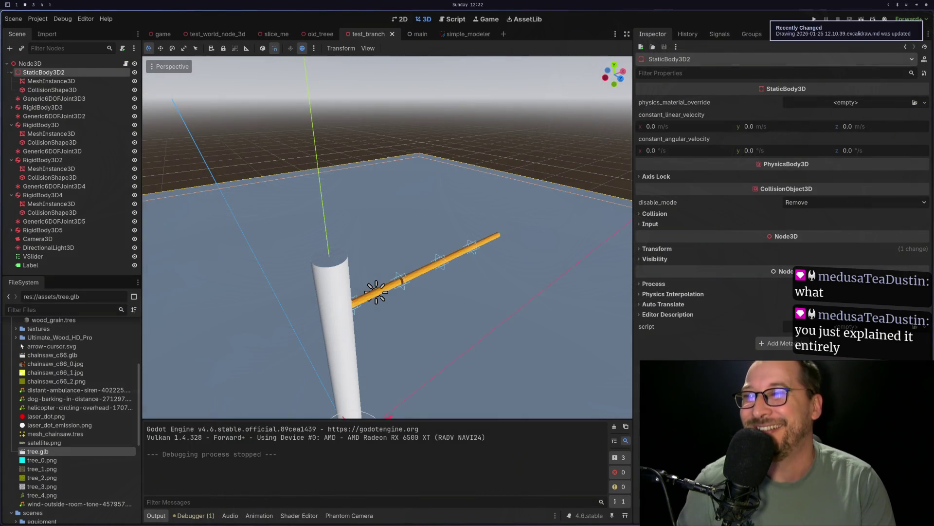
key(alt+Tab)
key(alt+Tab)
key(alt+Tab)
key(alt+Tab)
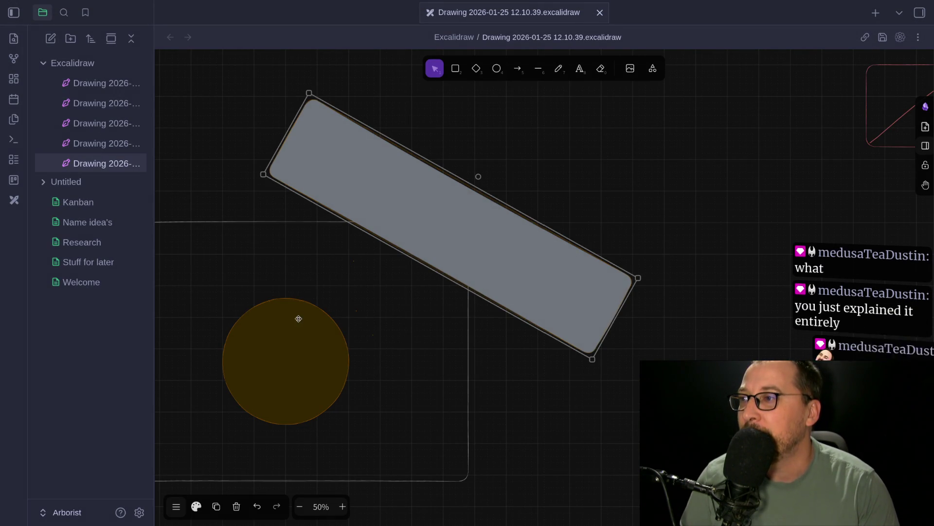
click(299, 319)
key(alt+Tab)
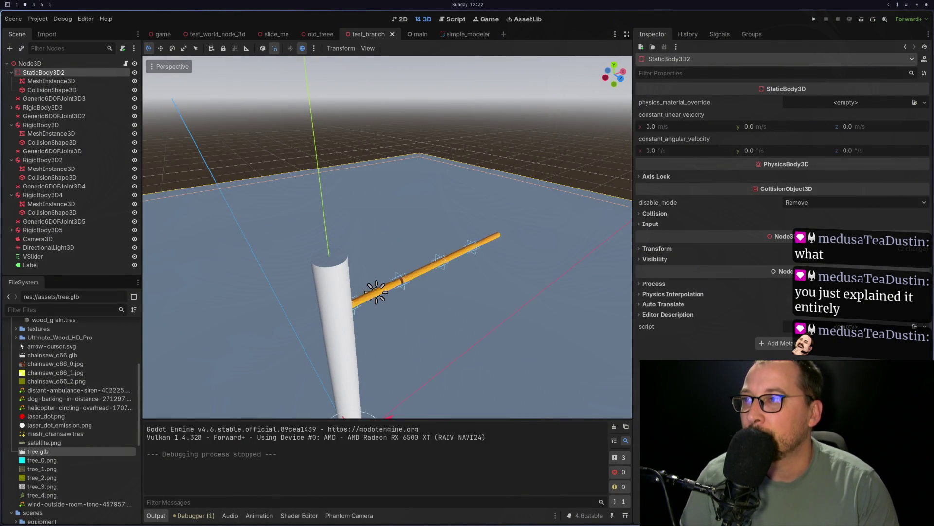
key(alt+Tab)
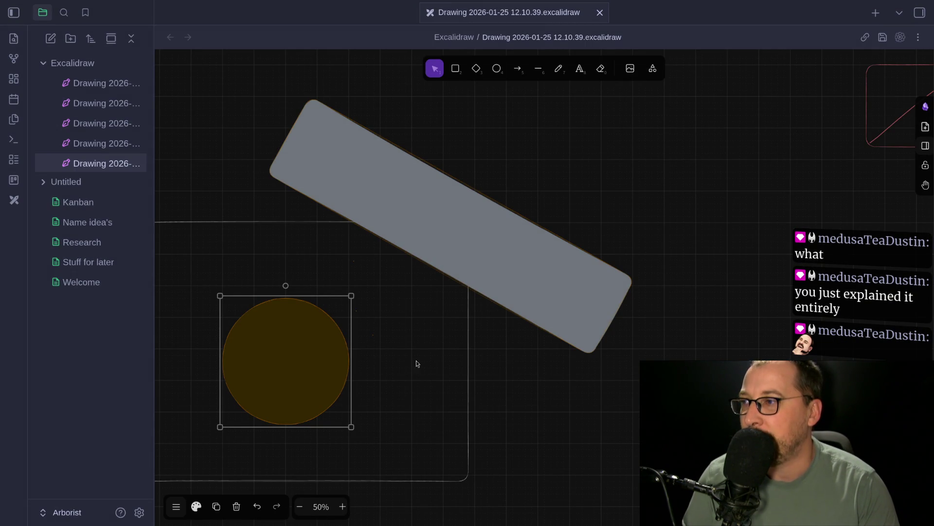
key(alt+Tab)
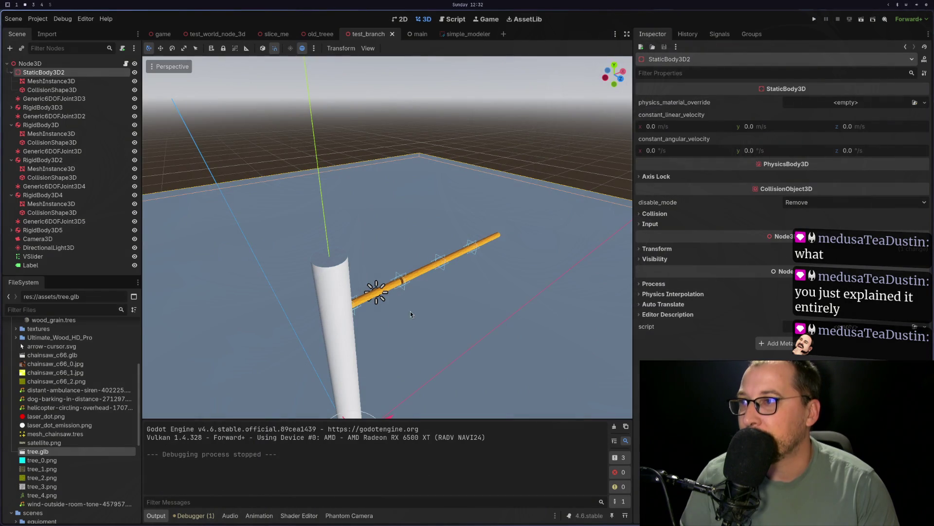
- Zoom the 3D viewport in and out to close in on the branch's flat cut face
scroll(407, 312, up, 5)
scroll(410, 266, up, 5)
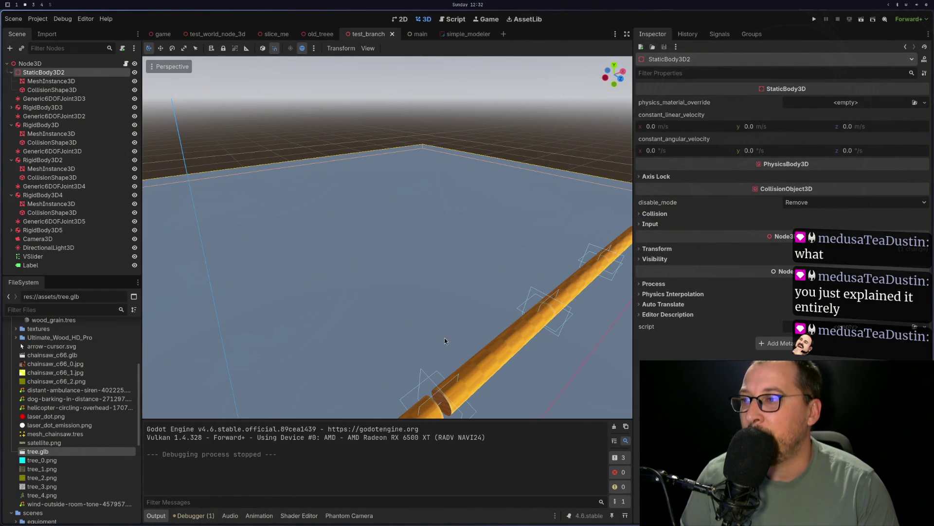
scroll(346, 203, down, 6)
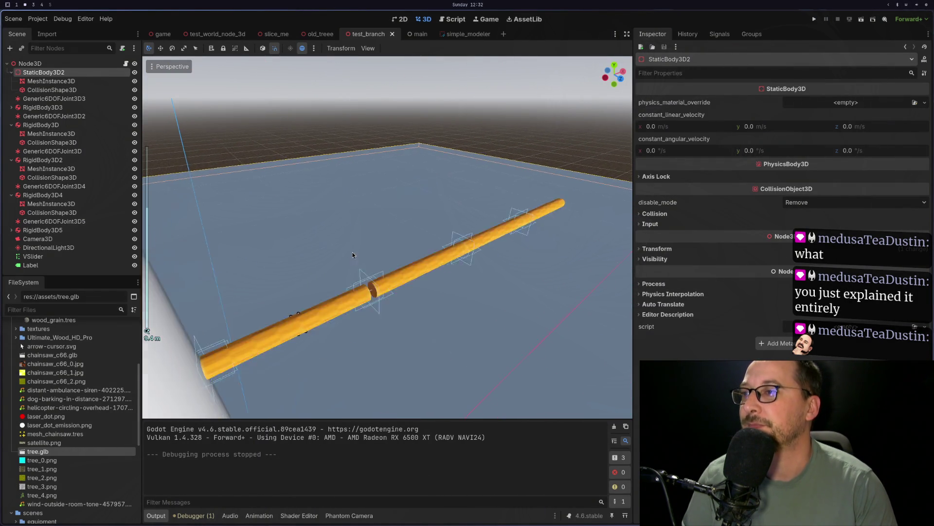
scroll(353, 255, up, 4)
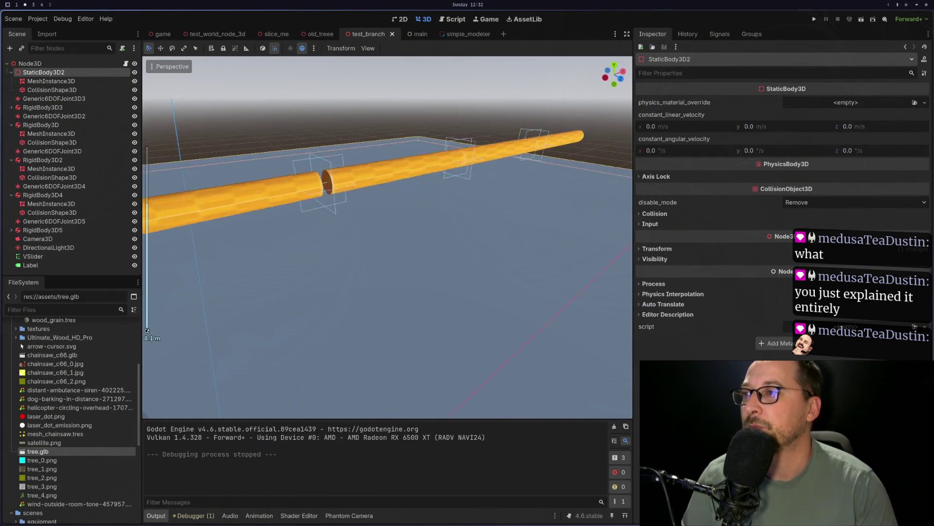
scroll(373, 255, down, 5)
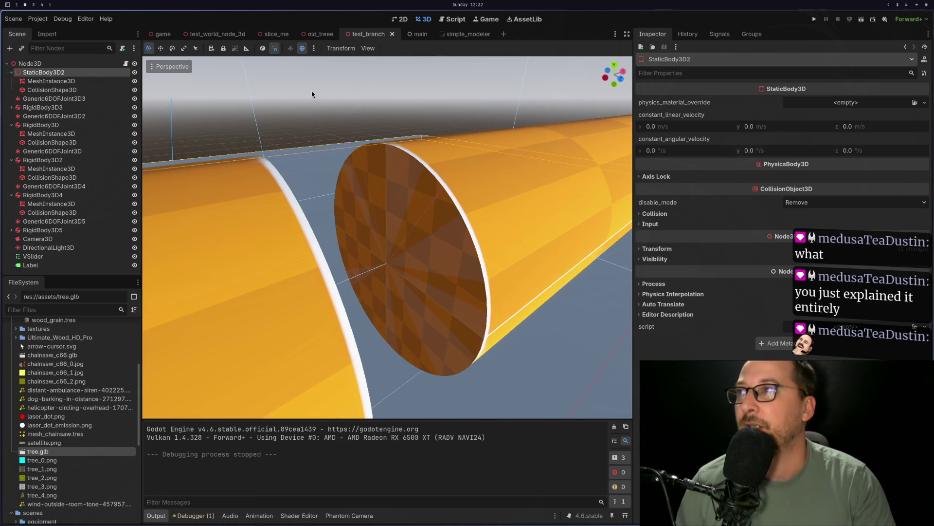
- Switch the 3D viewport to Display Wireframe
click(166, 67)
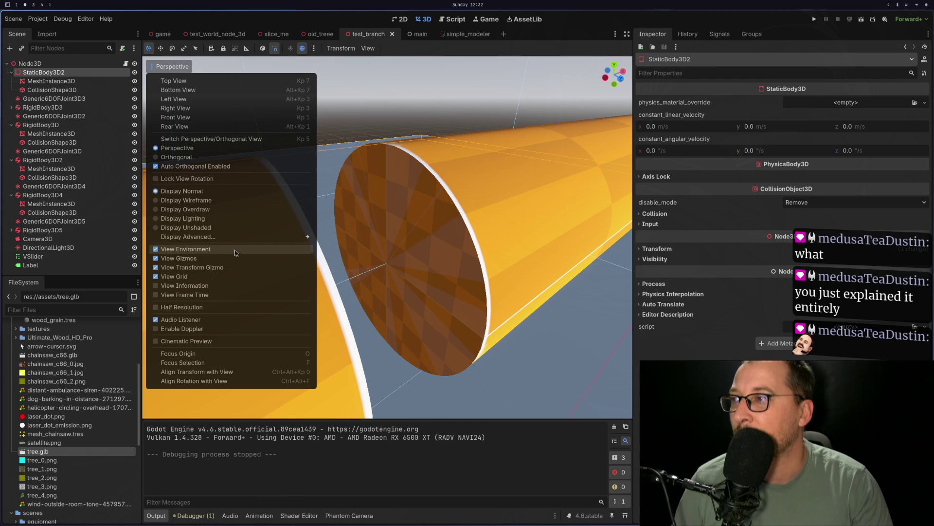
click(186, 200)
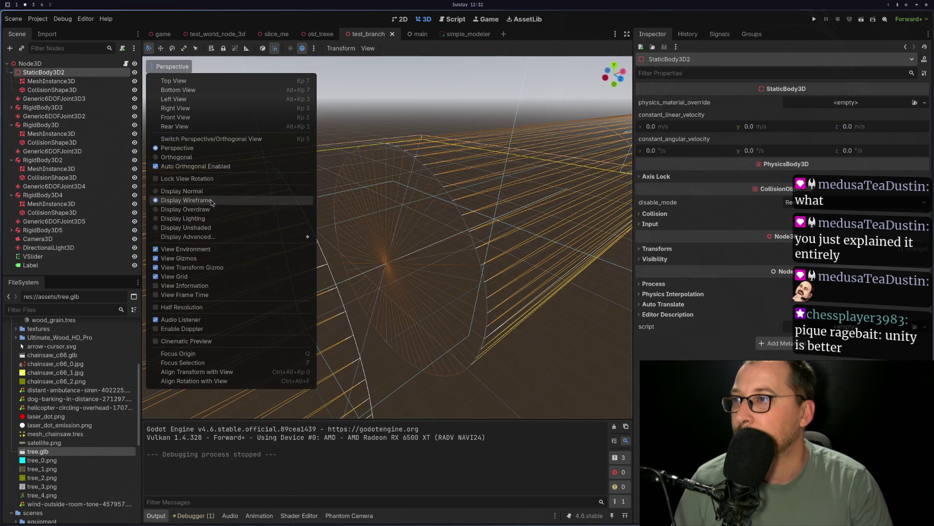
click(442, 235)
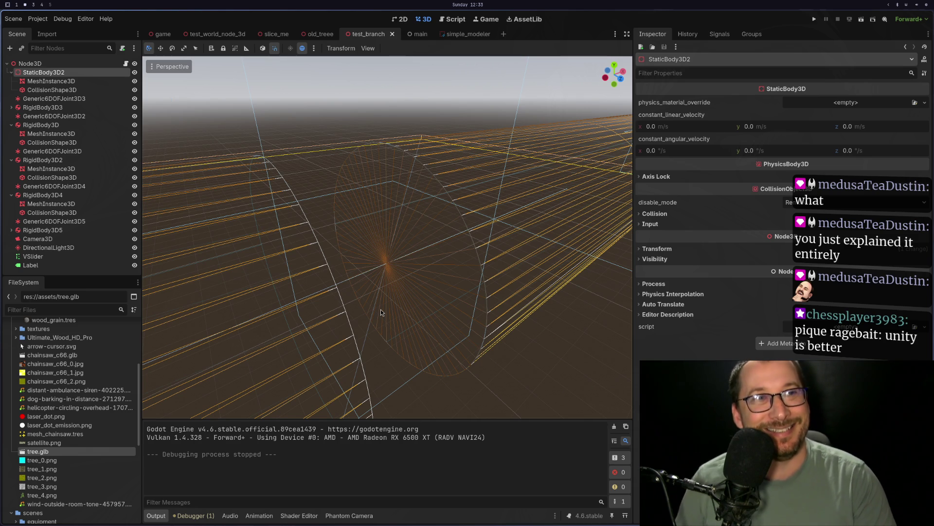
- Flip between workspaces, ending on the Excalidraw sketch beside the Transform3D docs
key(super+1)
key(super+1)
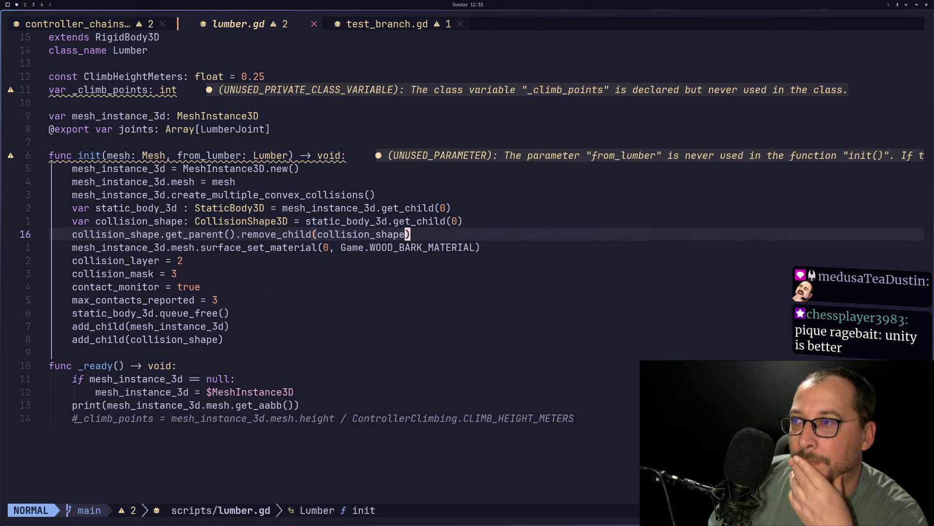
key(super+2)
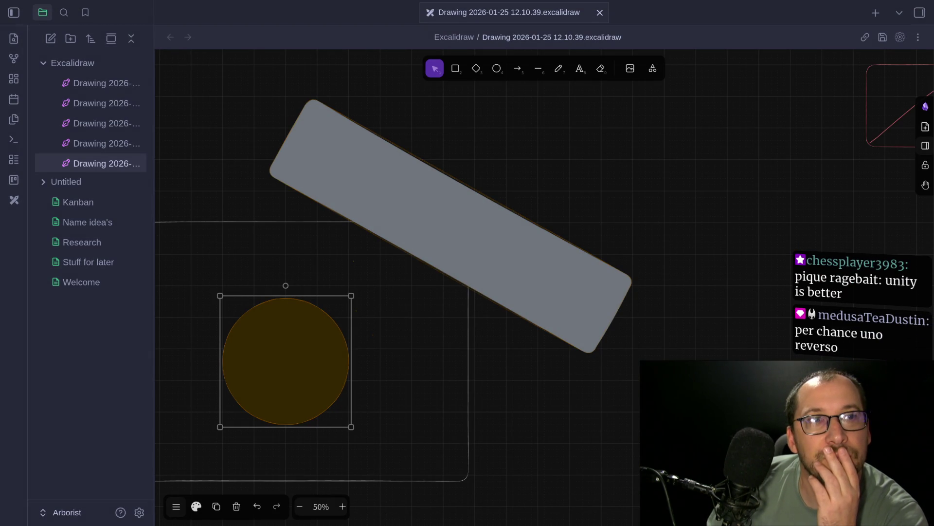
key(super+1)
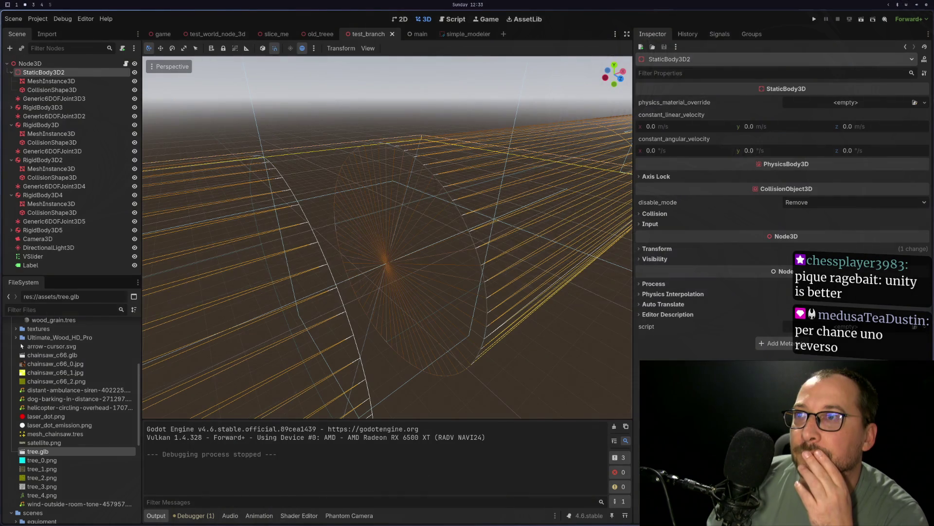
key(super+3)
key(super+2)
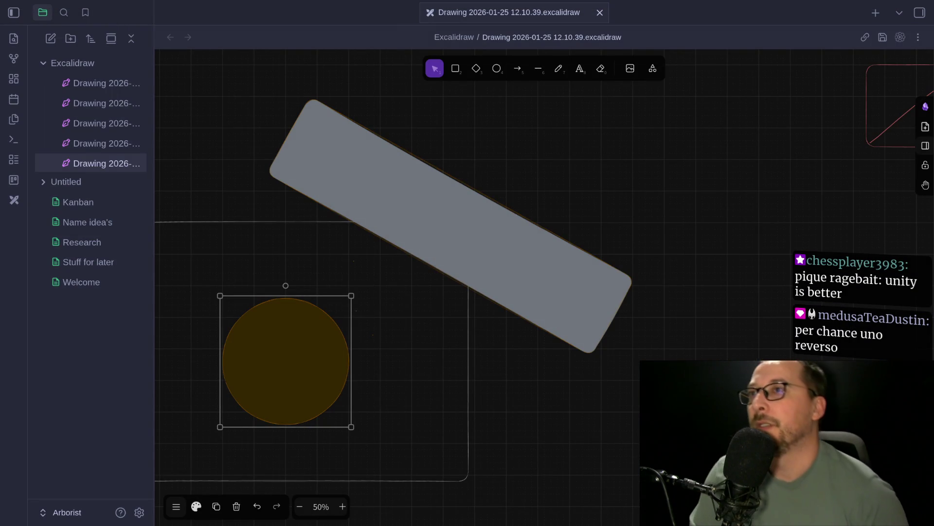
key(super+3)
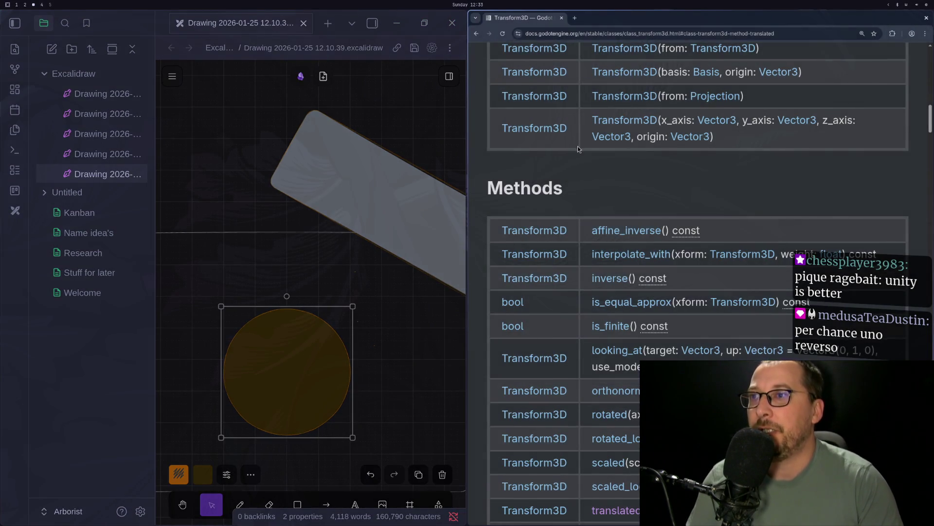
scroll(577, 146, up, 15)
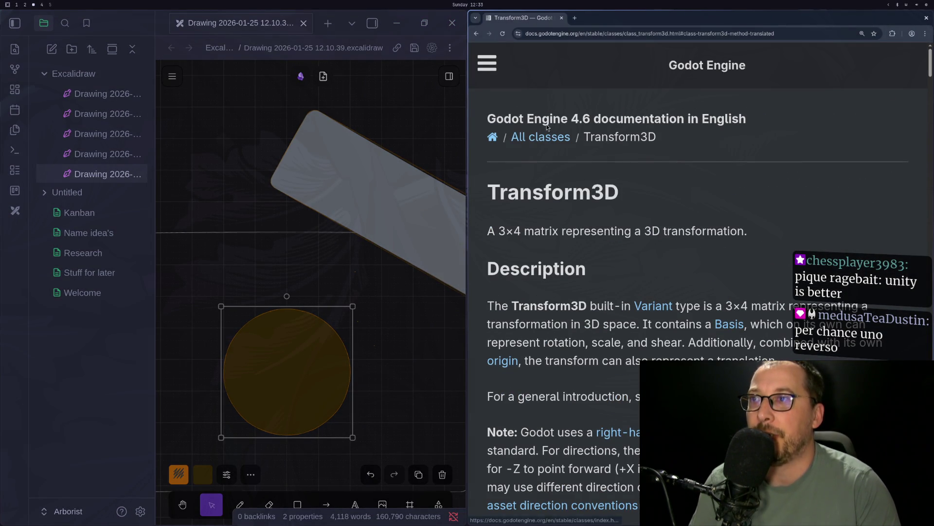
- Search the docs for 'shape2d' and open the Shape2D class page
click(487, 62)
click(504, 131)
text(shap)
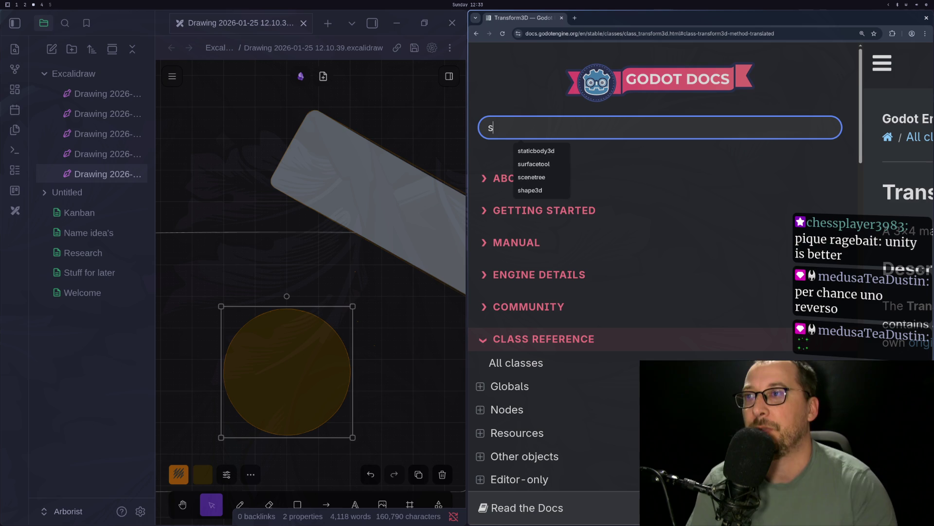
key(BackSpace)
text(2d)
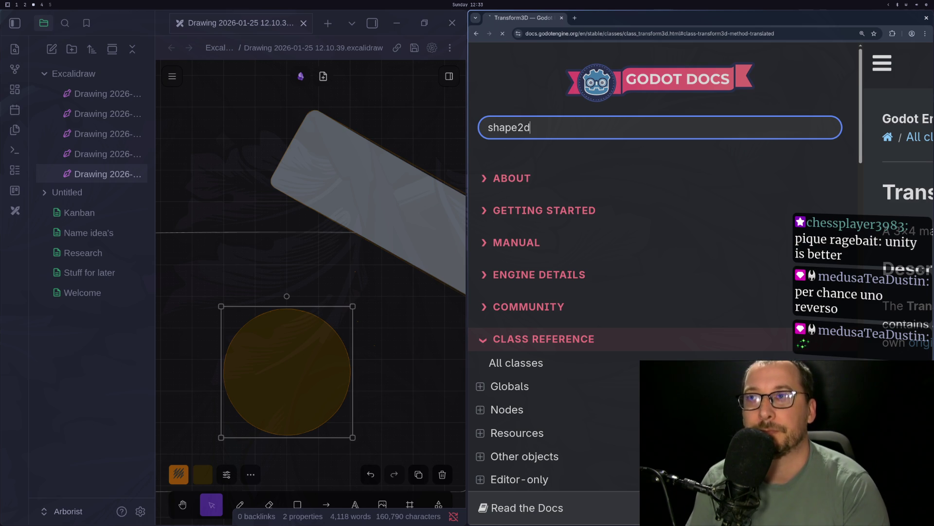
key(Return)
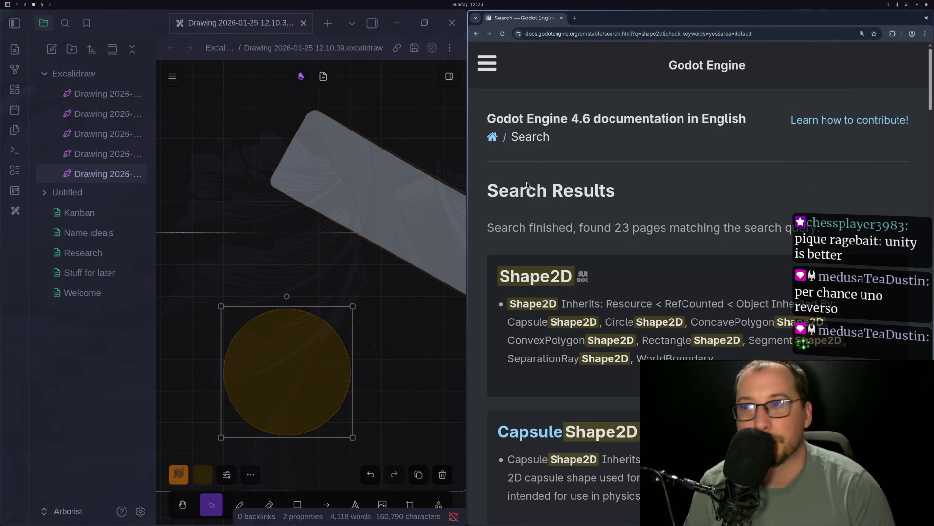
click(535, 276)
- Scroll through the Shape2D page to review its Methods table, then return to Godot
scroll(606, 267, down, 5)
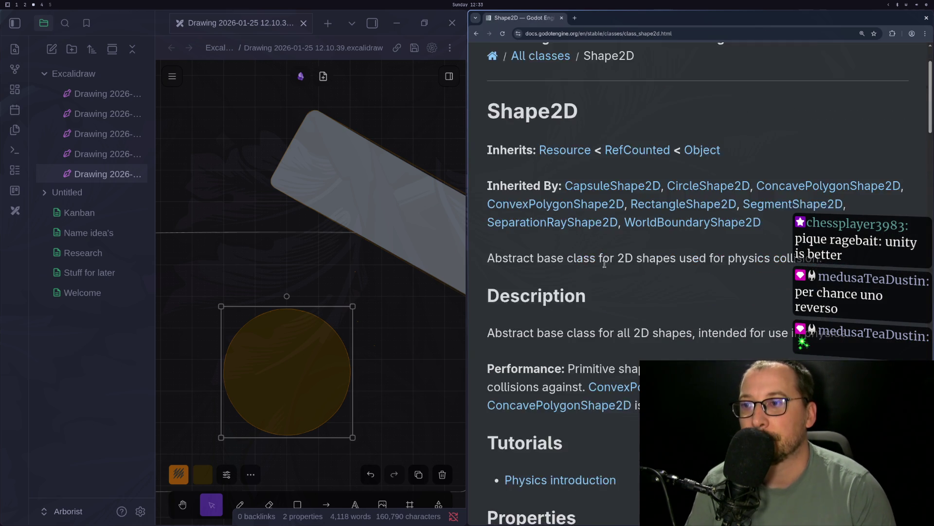
scroll(608, 266, down, 5)
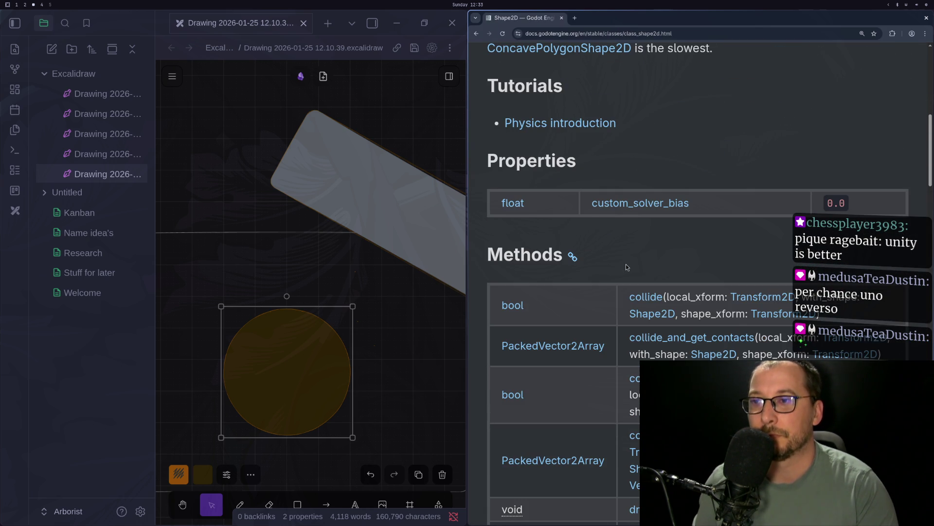
scroll(626, 265, up, 4)
scroll(628, 265, up, 3)
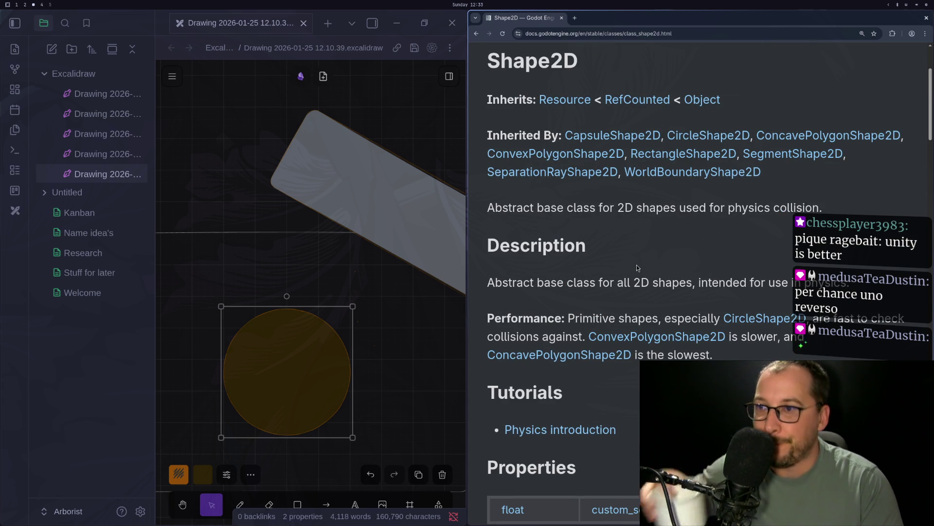
scroll(642, 267, down, 4)
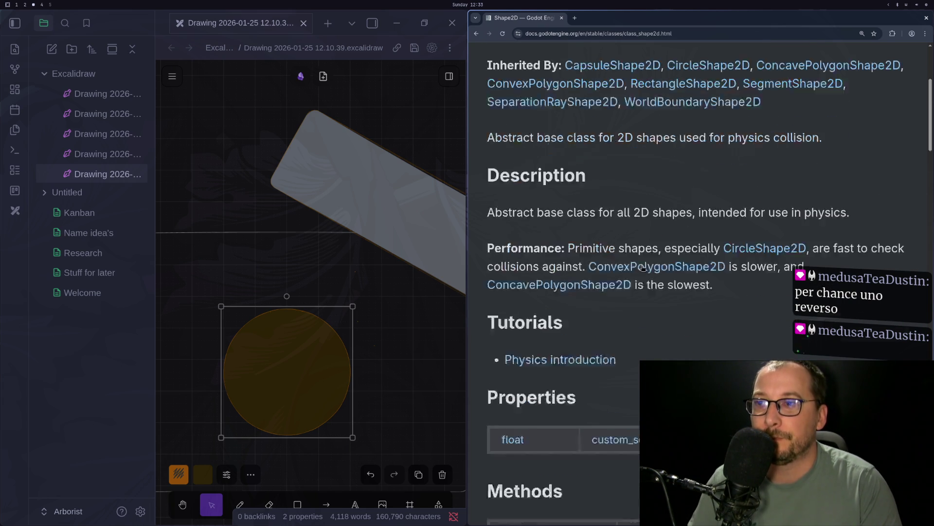
scroll(642, 266, down, 3)
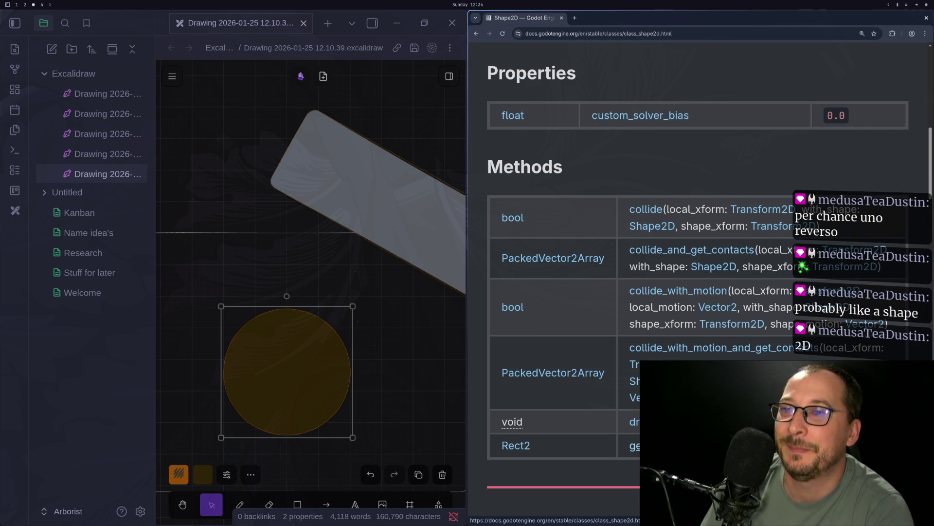
scroll(681, 323, down, 3)
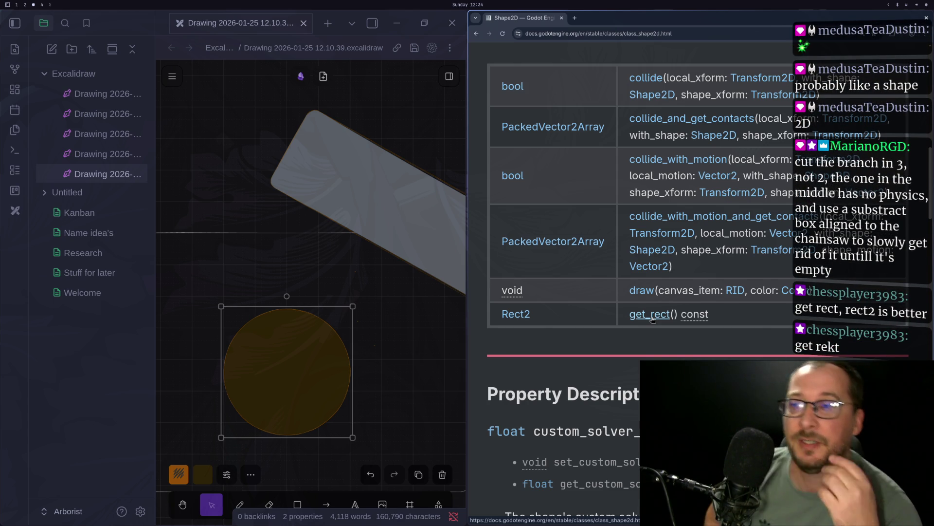
scroll(653, 317, down, 3)
scroll(629, 334, down, 5)
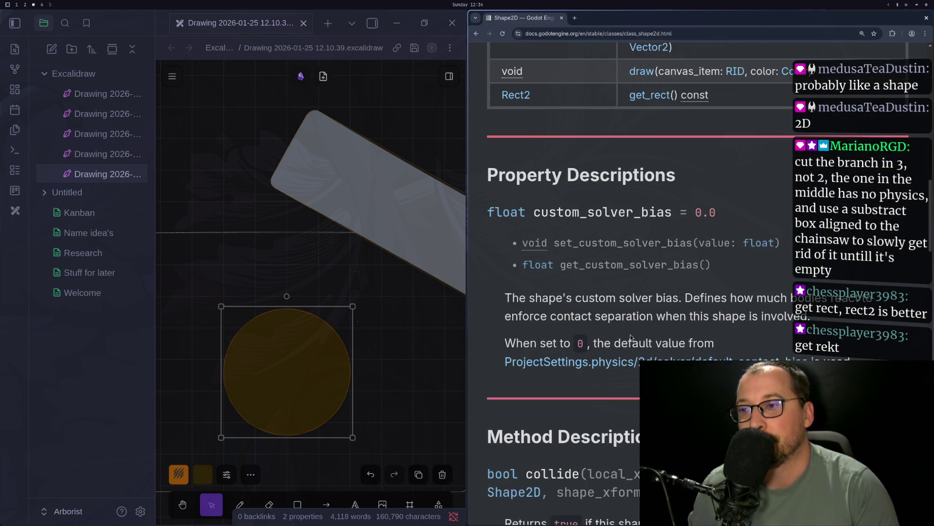
scroll(630, 335, up, 2)
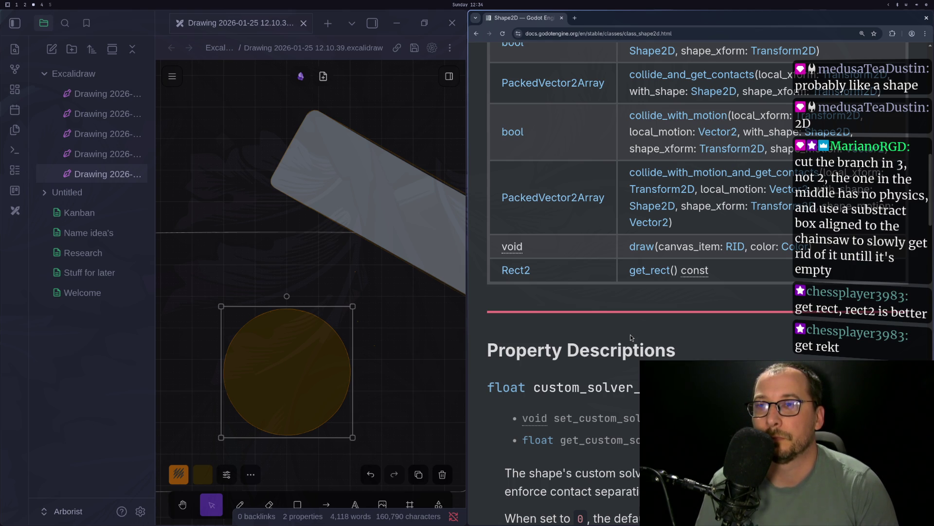
key(super+2)
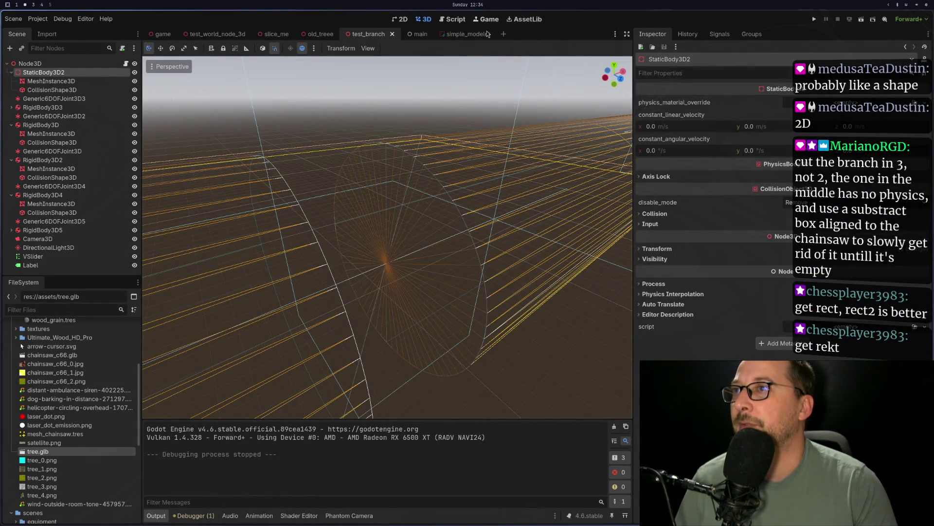
- Open the simple_modeler scene and orbit around the CSG model
click(479, 34)
drag(331, 313, 405, 332)
scroll(389, 329, up, 8)
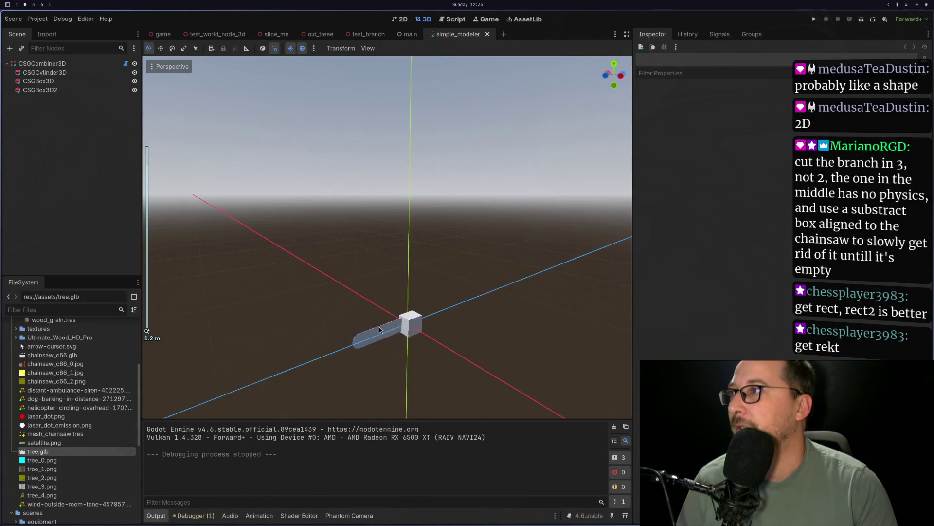
scroll(341, 302, down, 10)
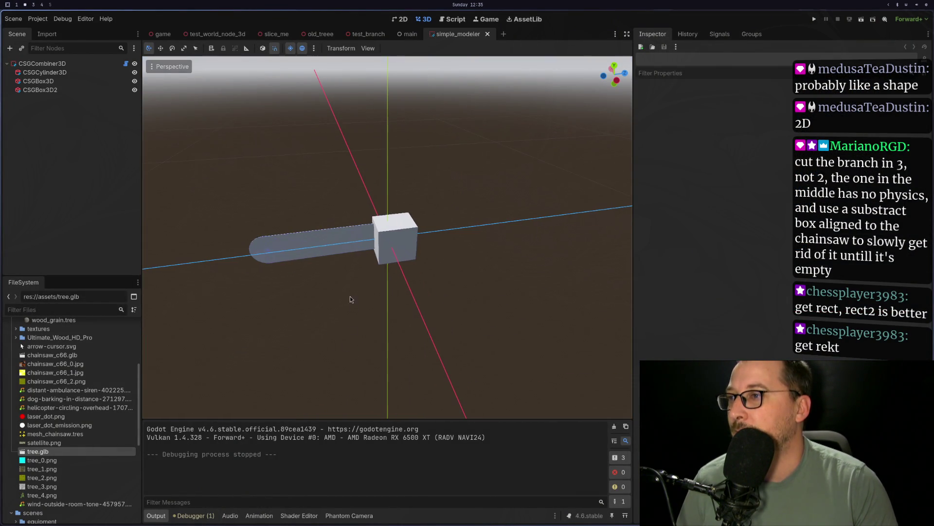
- Select CSGCylinder3D, CSGBox3D and CSGBox3D2, start deleting them, then cancel
click(29, 73)
shift+click(32, 90)
right_click(31, 87)
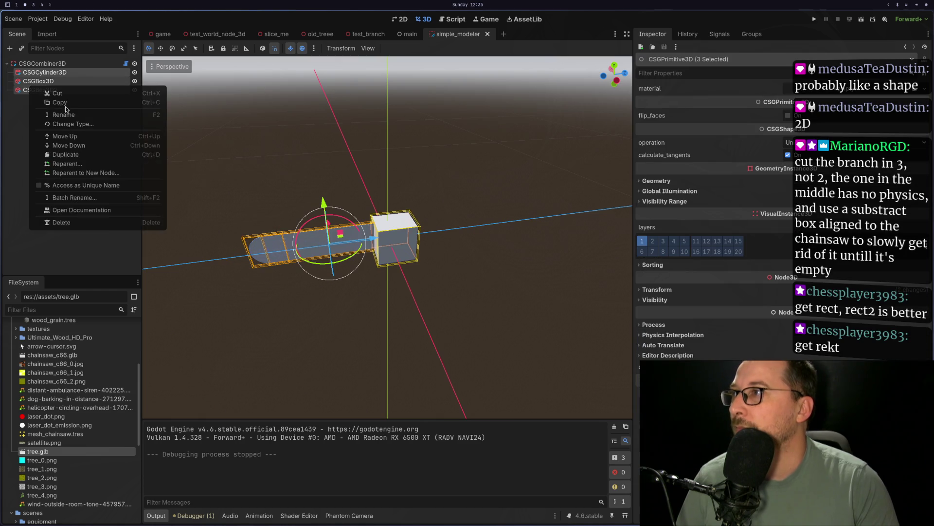
click(49, 225)
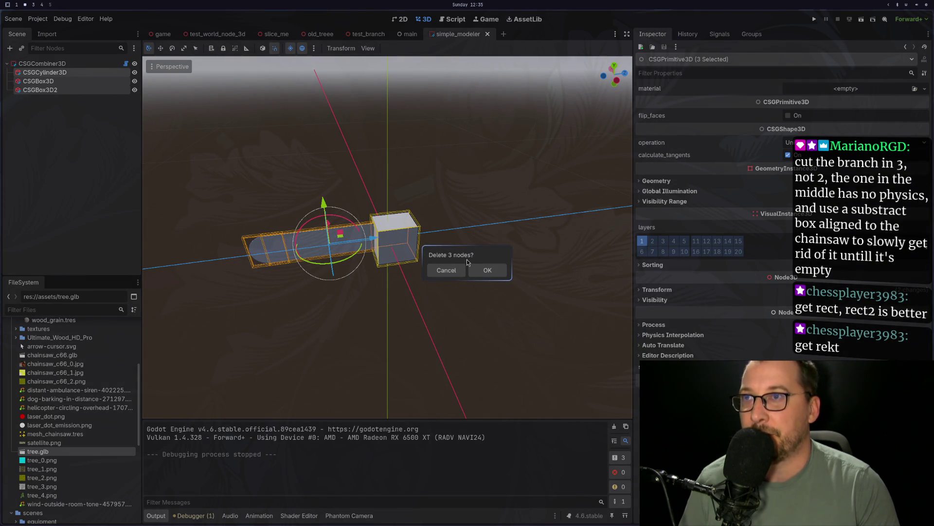
click(446, 270)
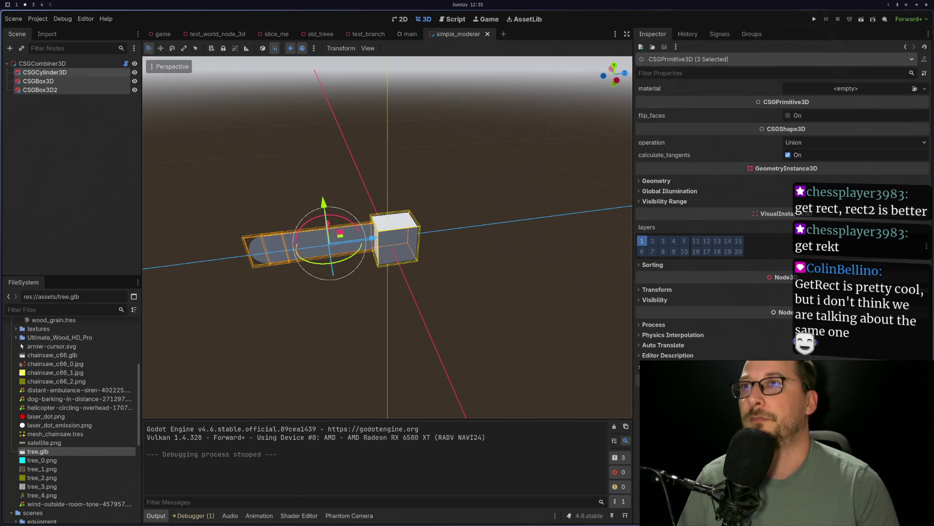
- Cycle workspaces to land on the Shape2D docs, scrolled back to the top
key(super+3)
key(super+1)
key(super+2)
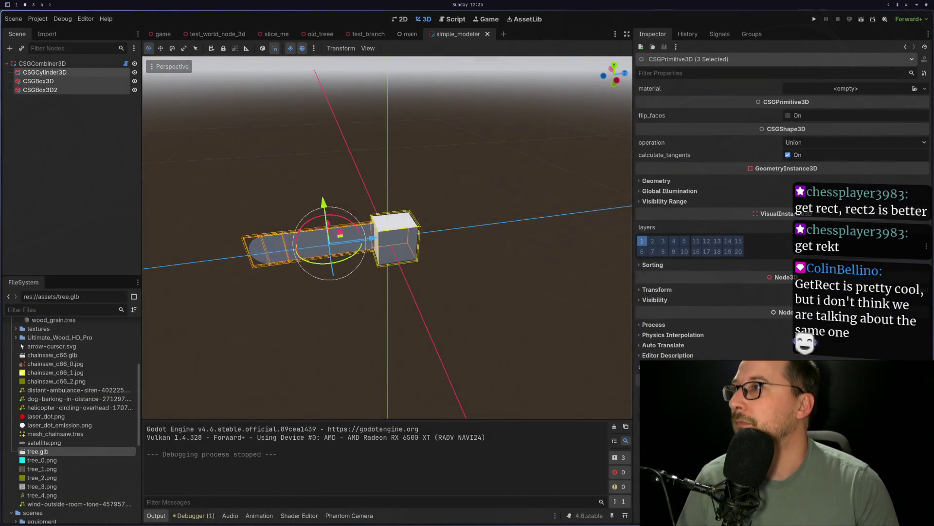
key(super+3)
scroll(600, 165, up, 10)
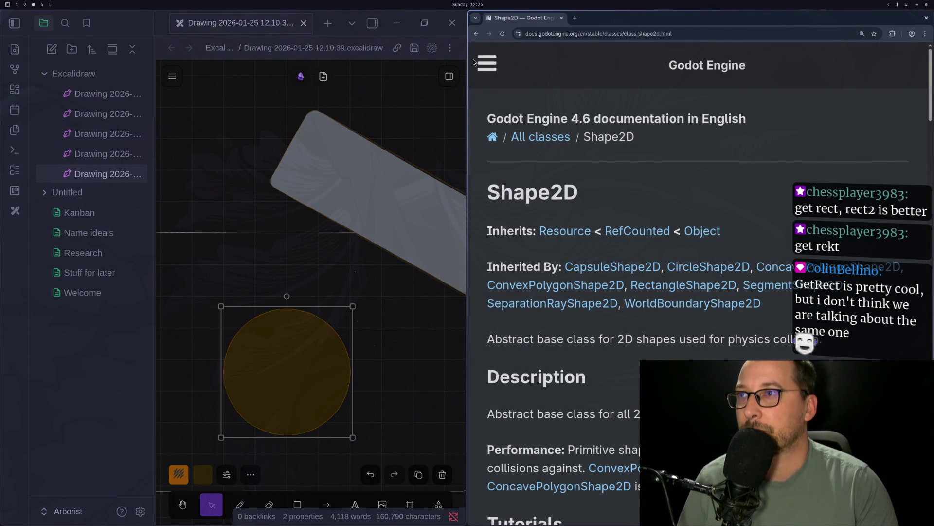
- Search the docs for 'csgmesh' and open the CSGMesh3D class reference
click(479, 61)
scroll(492, 68, up, 3)
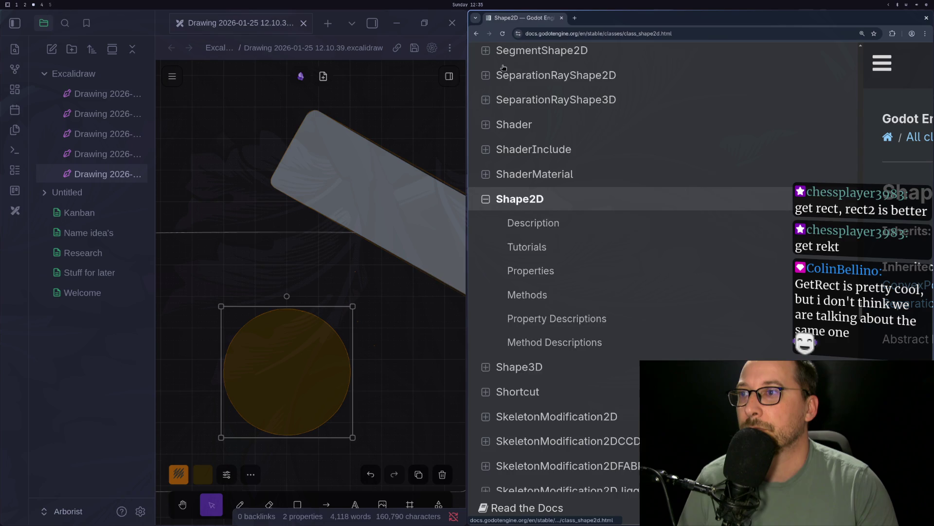
key(F11)
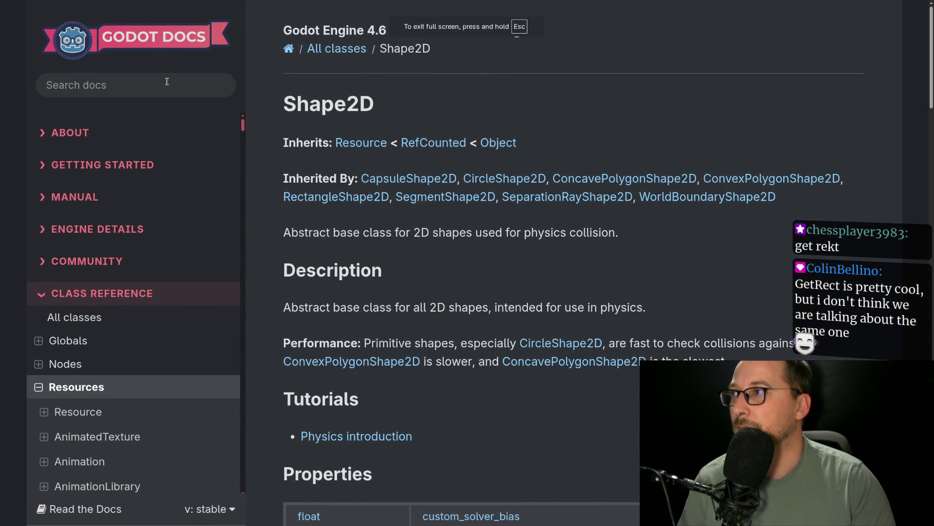
click(169, 80)
text(csgmesh)
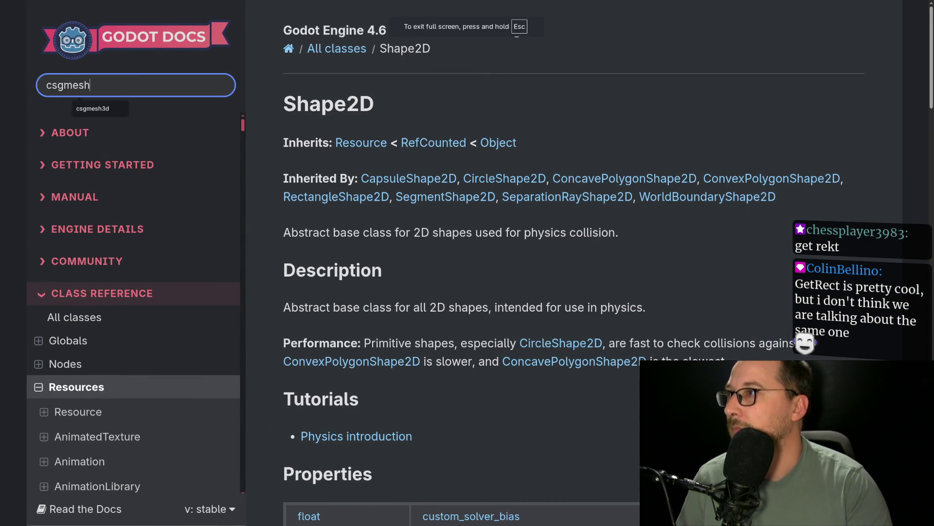
key(Return)
click(341, 188)
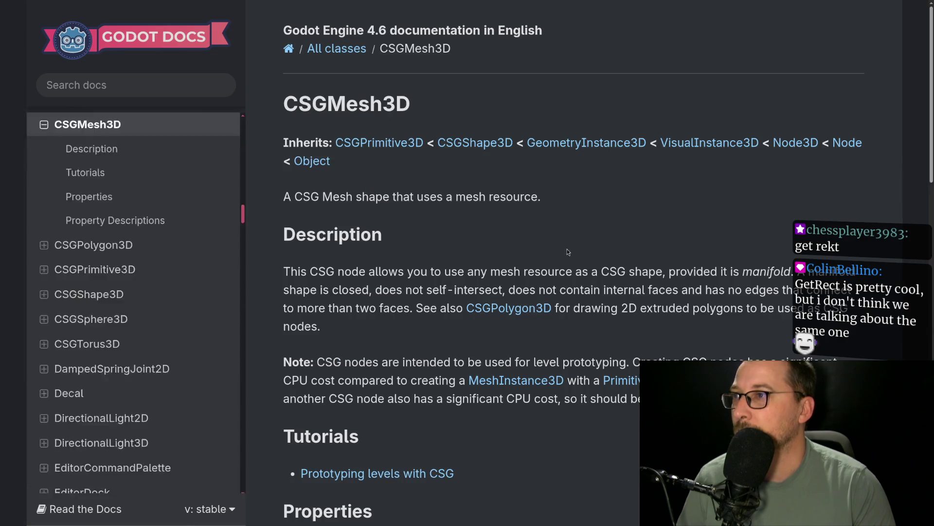
- Scroll to CSGMesh3D's Properties and open the Mesh property link in a new tab
key(F11)
scroll(619, 248, down, 5)
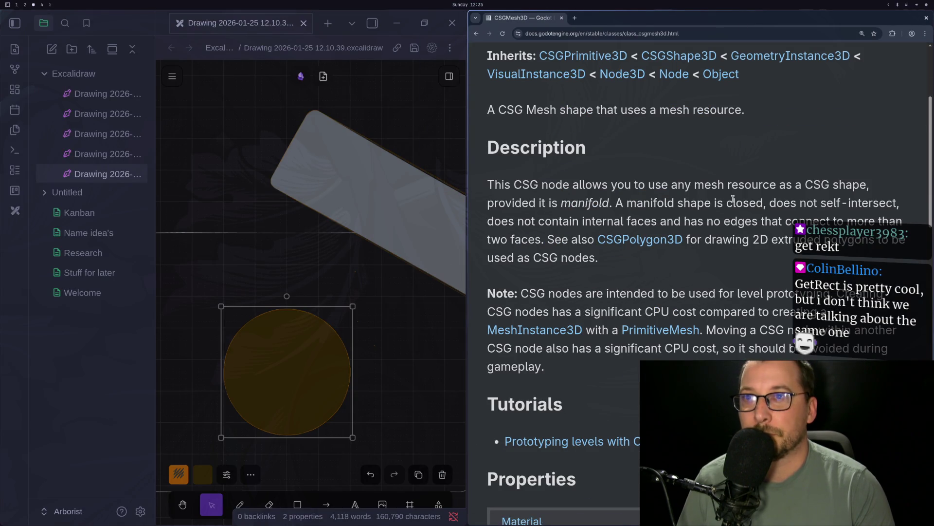
scroll(733, 198, down, 3)
scroll(733, 198, down, 3)
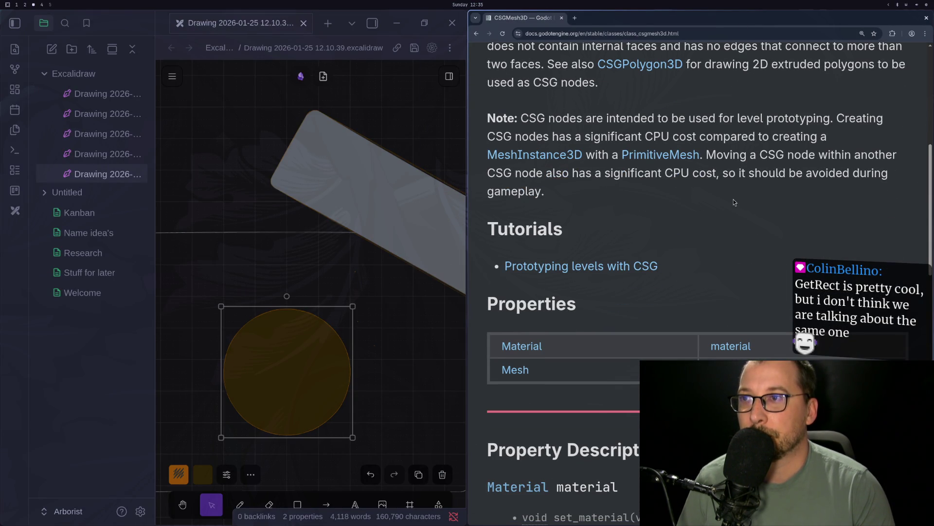
middle_click(731, 345)
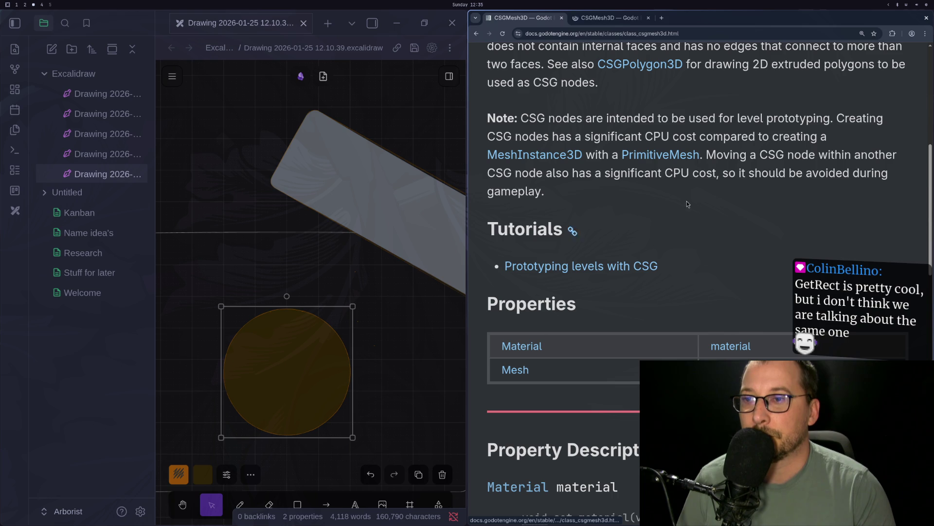
- In the second tab, open the Mesh class reference and scroll to its Methods table
click(591, 22)
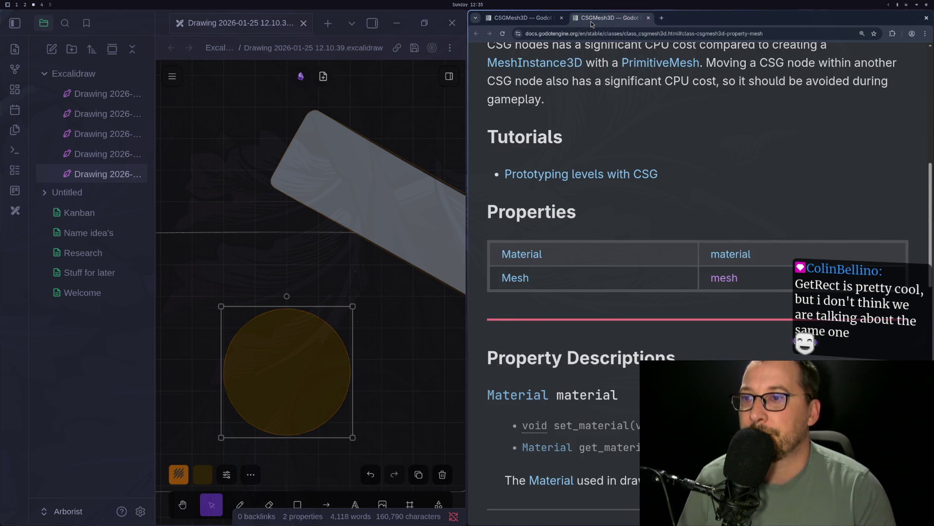
click(527, 277)
scroll(628, 244, down, 8)
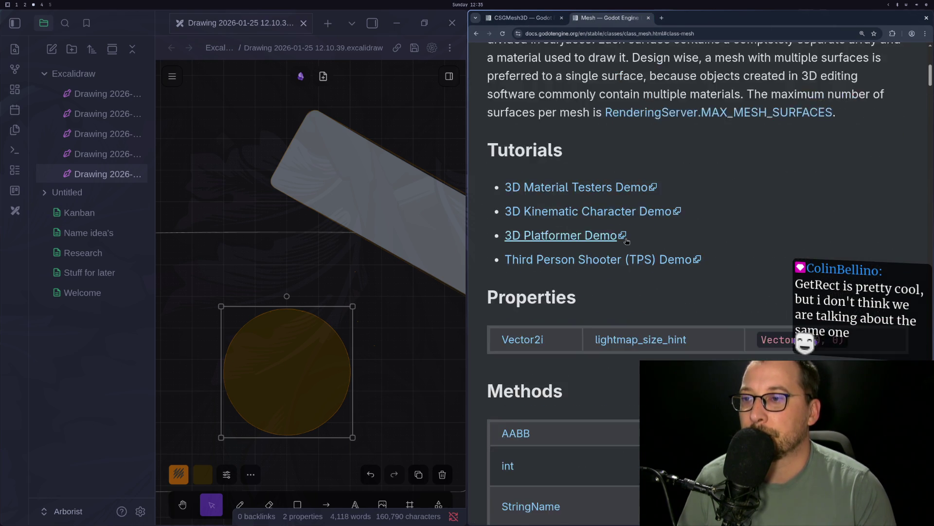
scroll(626, 242, down, 10)
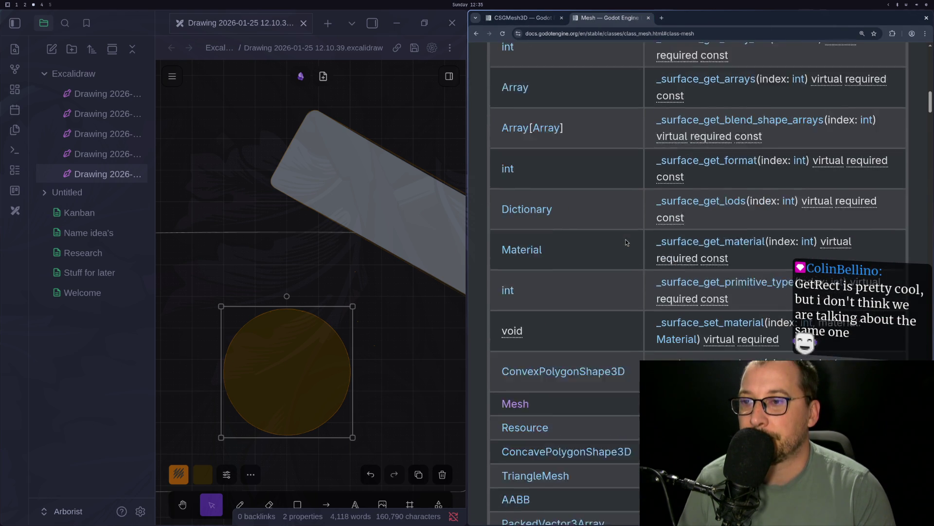
scroll(625, 238, down, 4)
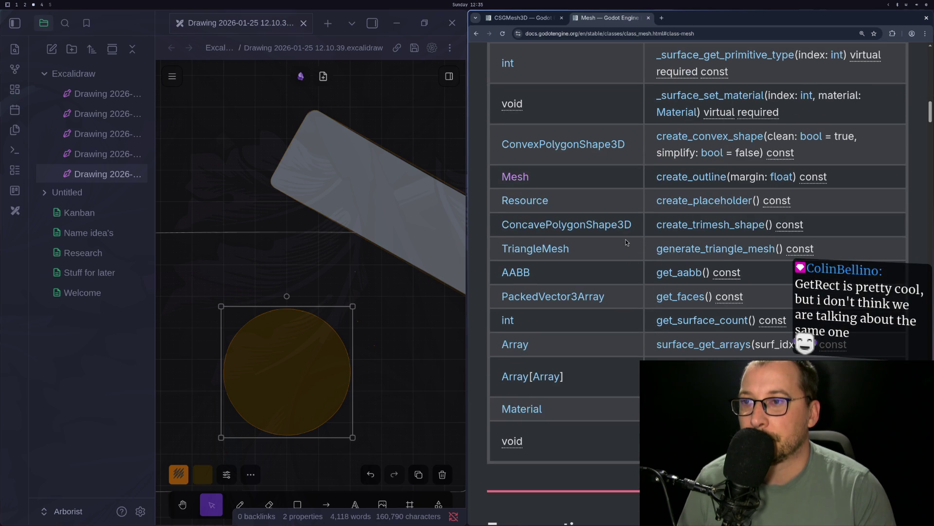
- Read the get_faces method description, then return to the Mesh overview and scroll its methods
click(668, 302)
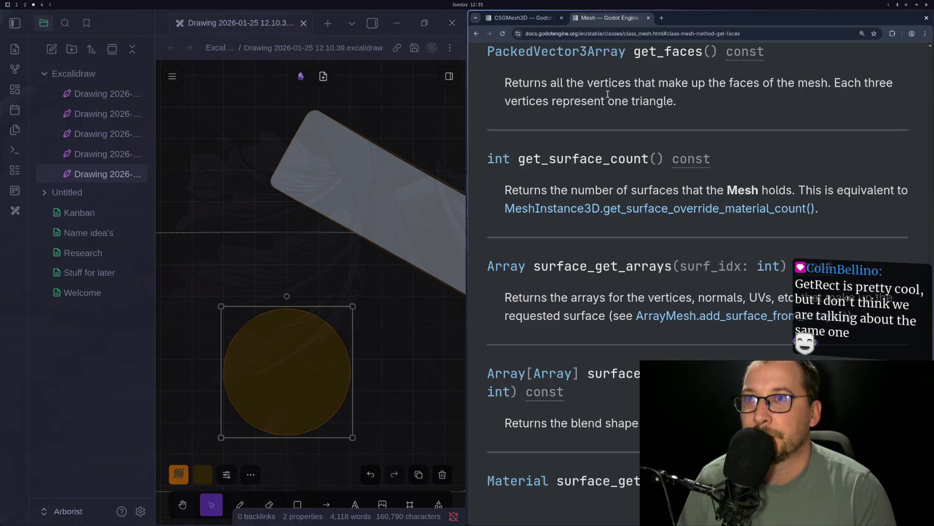
click(475, 34)
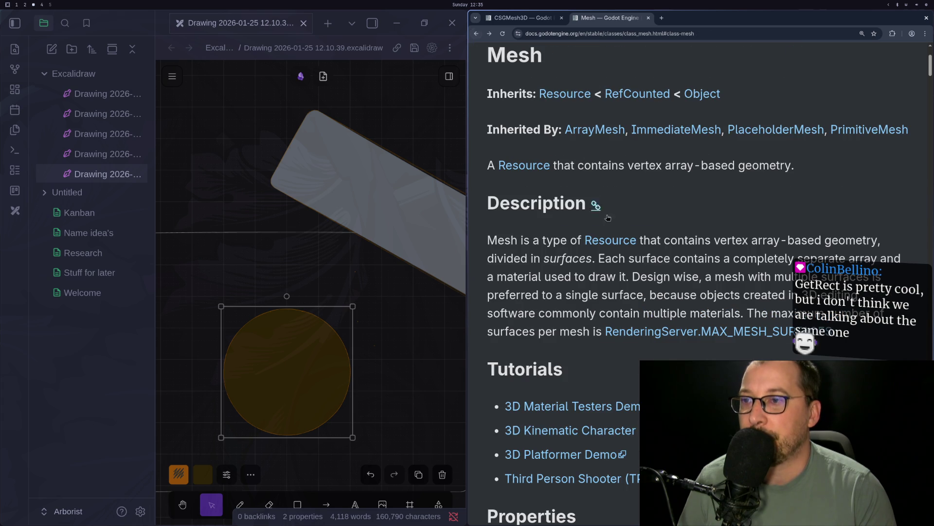
scroll(622, 242, down, 3)
scroll(623, 242, down, 15)
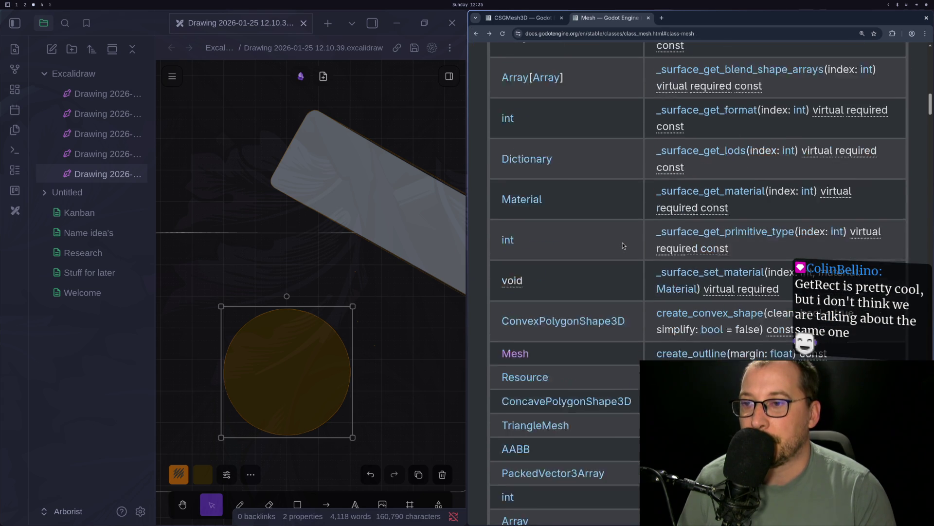
scroll(623, 245, down, 3)
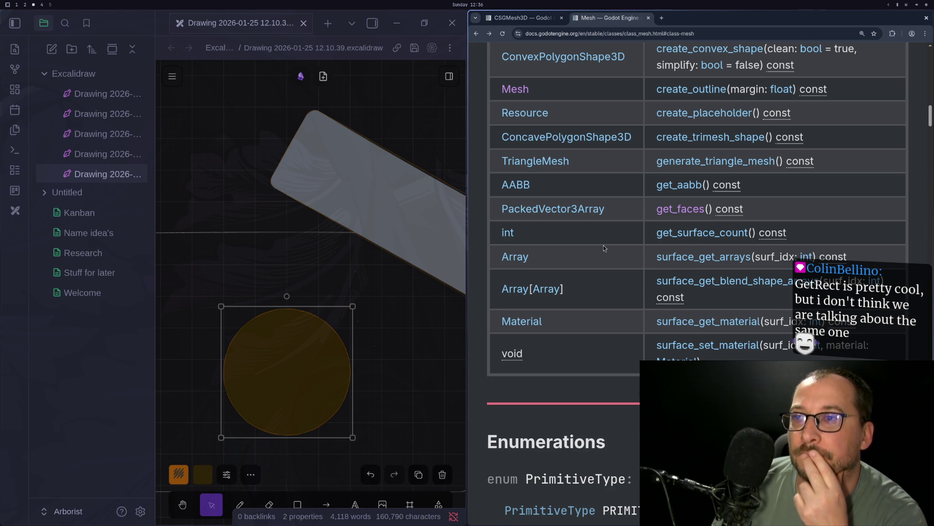
- Cycle through the Neovim, docs and Godot workspaces, ending in the Godot editor
key(super+1)
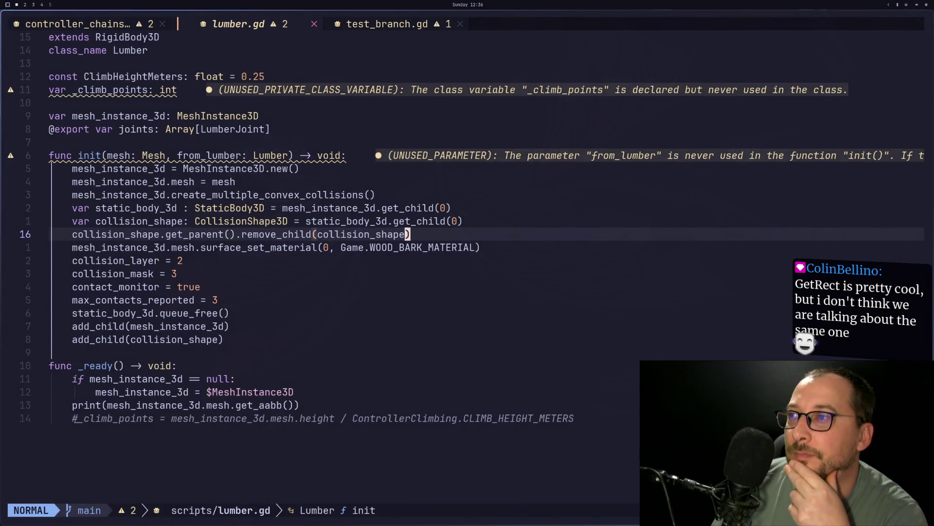
key(super+2)
key(super+3)
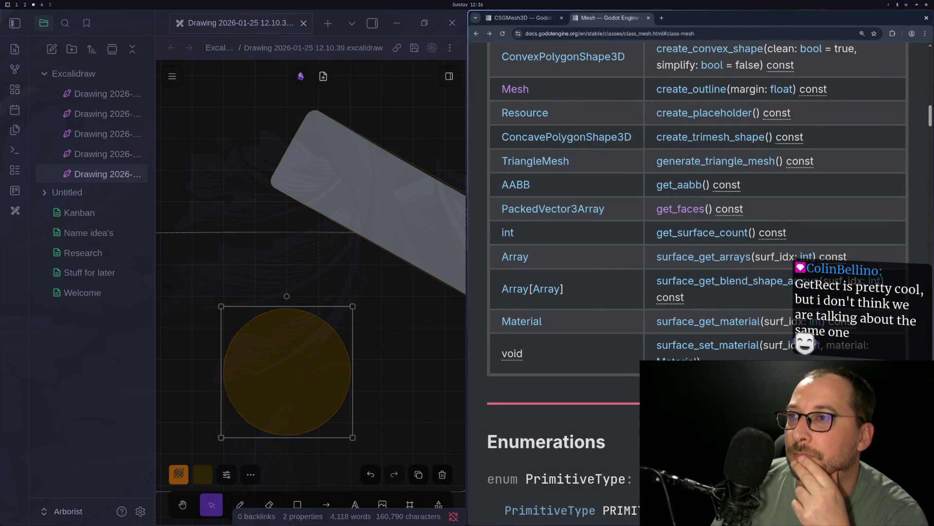
key(super+1)
key(super+3)
key(super+2)
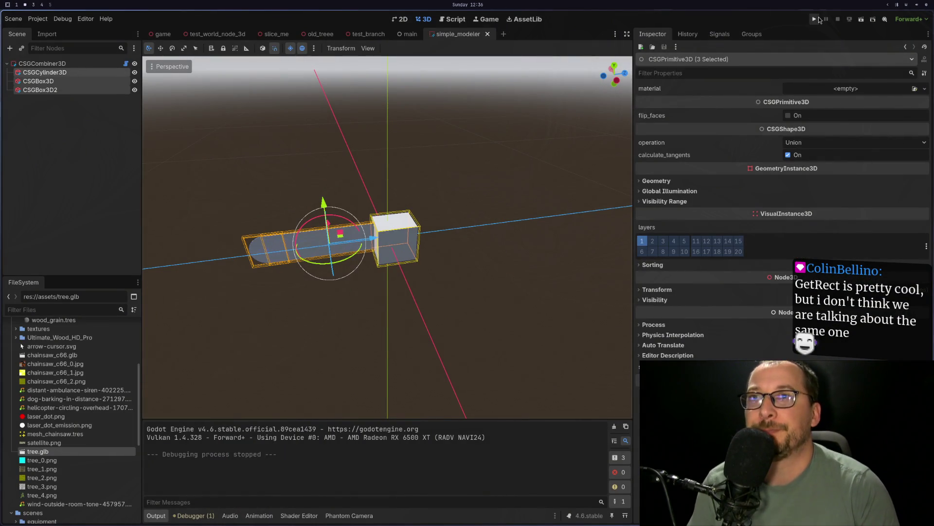
- Run the game, fly to the tree branch and saw through it with the chainsaw
click(818, 19)
key(w)
click(467, 263)
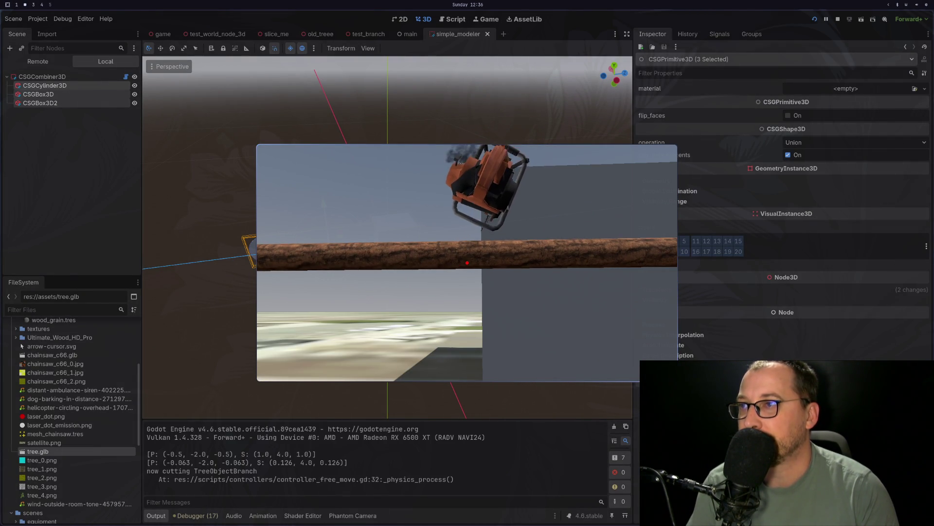
key(super+1)
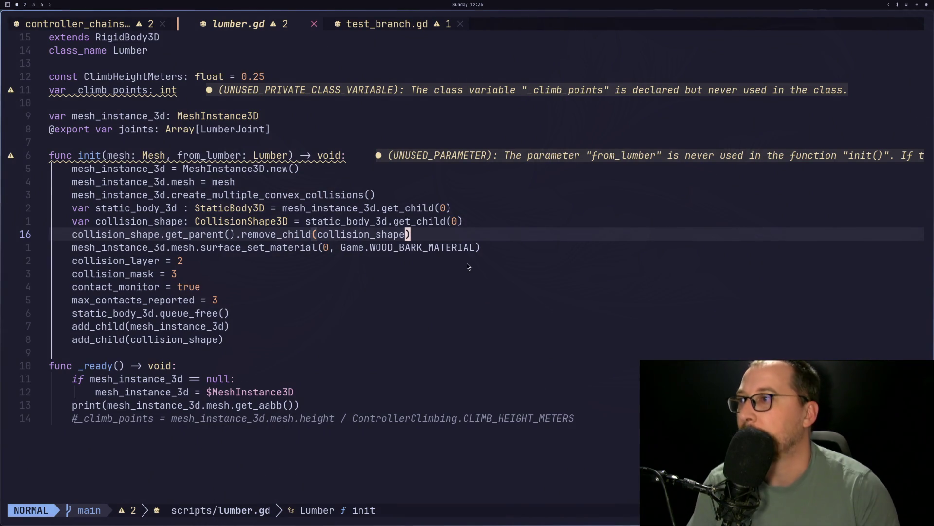
- Comment out Main.game.add_child(new_lumber_joint) in controller_chainsaw.gd and save the script
key(g)
key(p)
key(j)
key(j)
key(j)
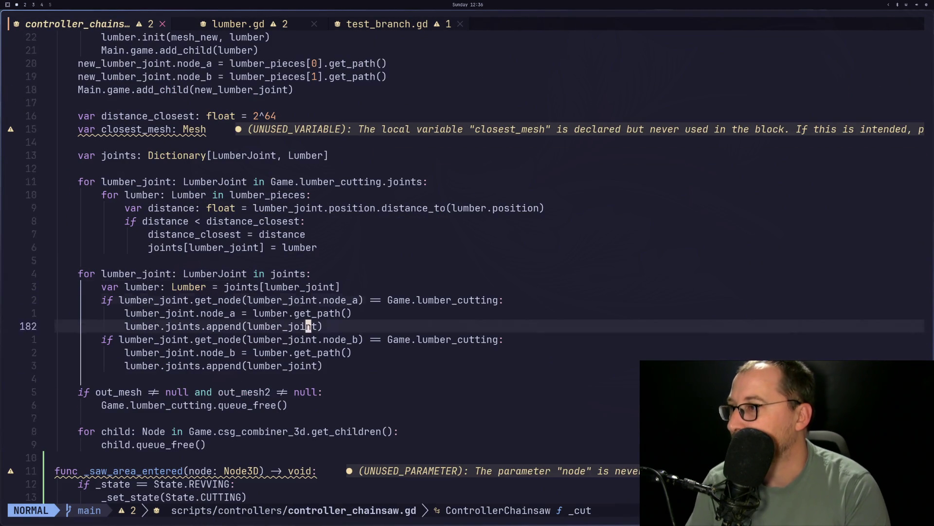
key(k)
key(k)
key(k)
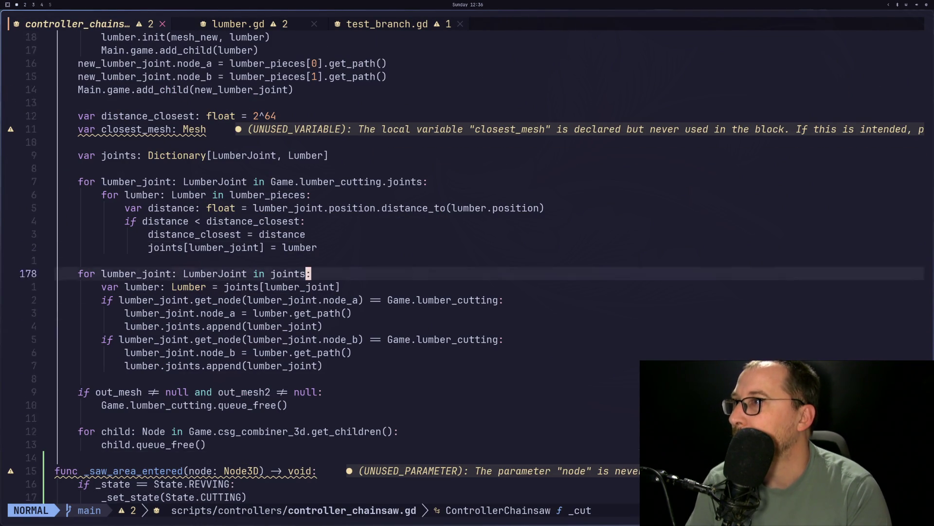
key(k)
key(k)
key(b)
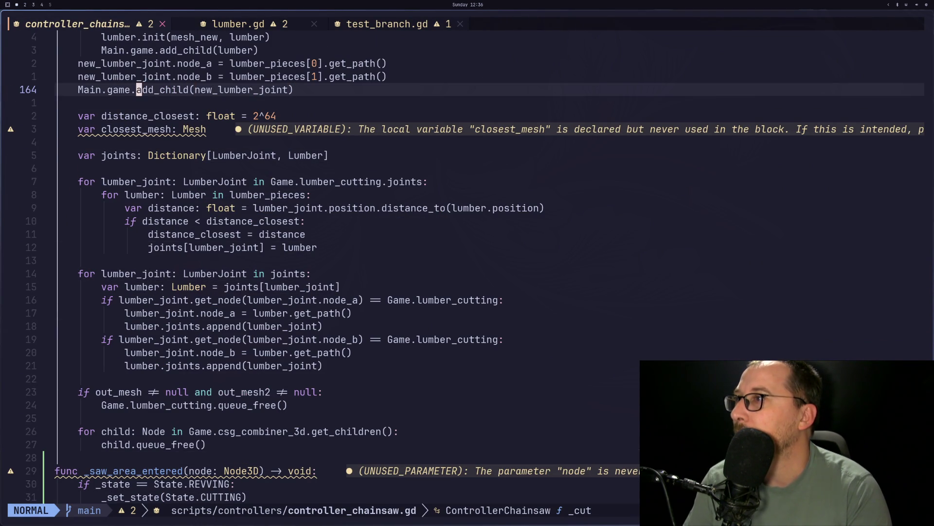
key(g)
key(c)
key(c)
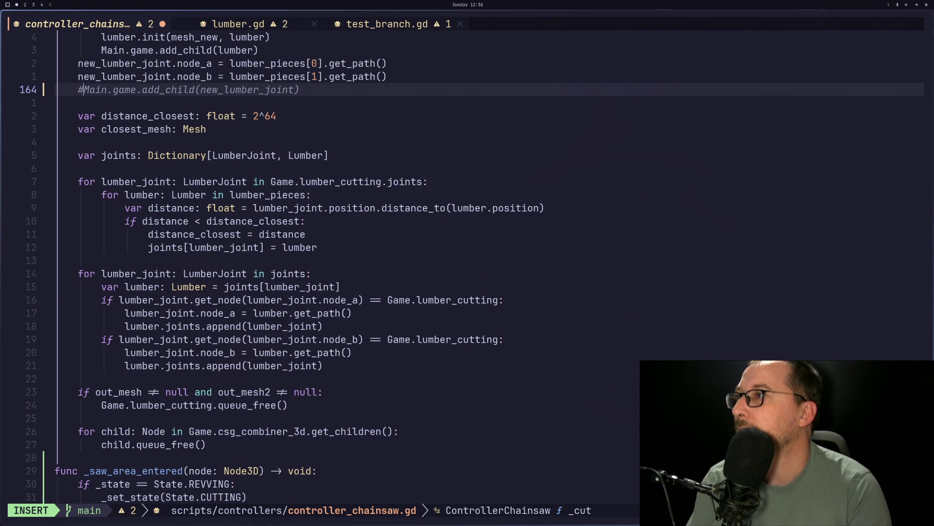
key(ctrl+s)
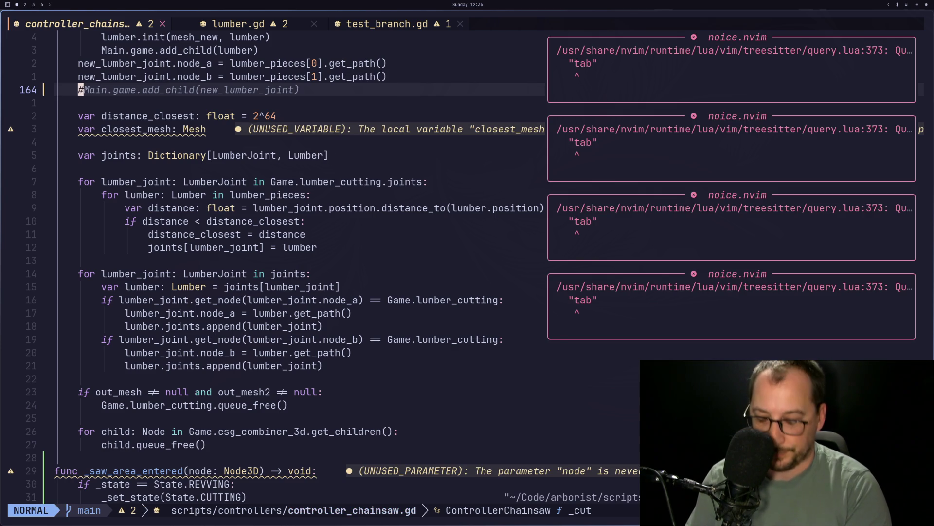
key(super+2)
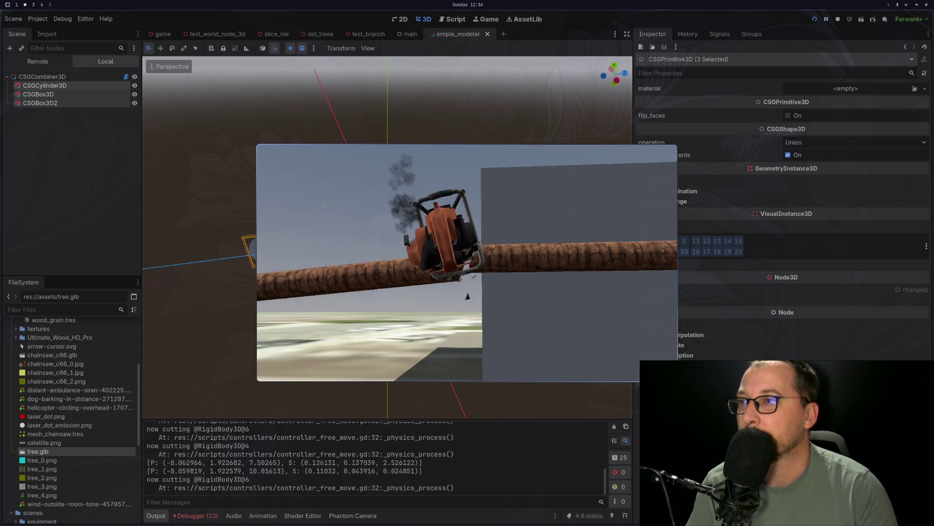
- Walk back up to the log and saw another piece off it with the chainsaw
key(w)
key(w)
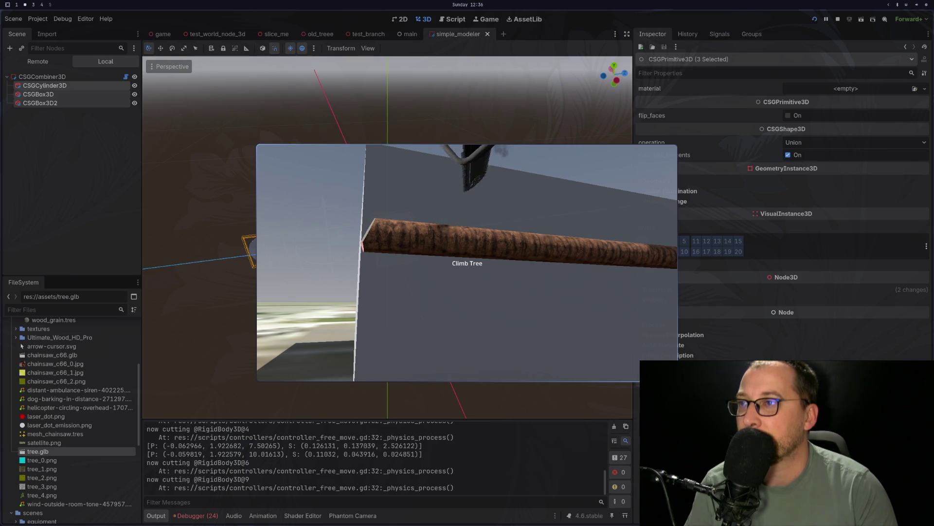
key(s)
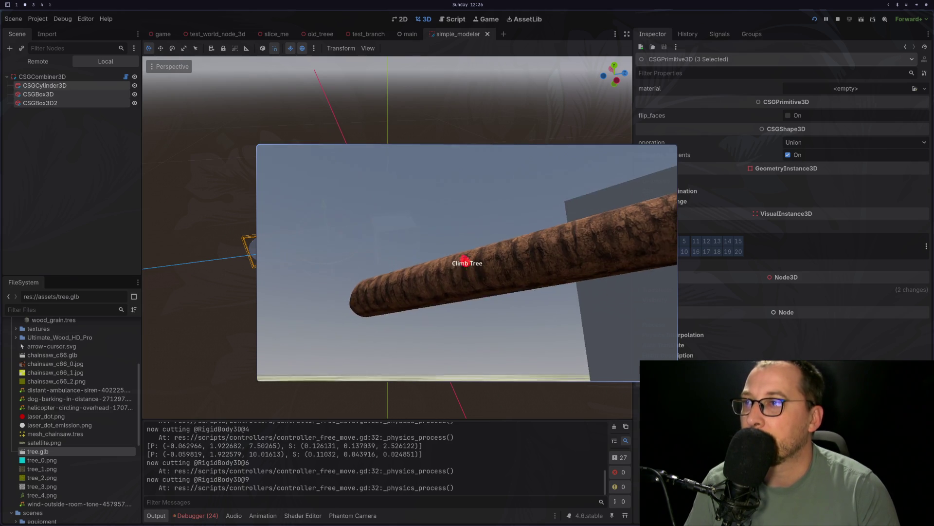
key(w)
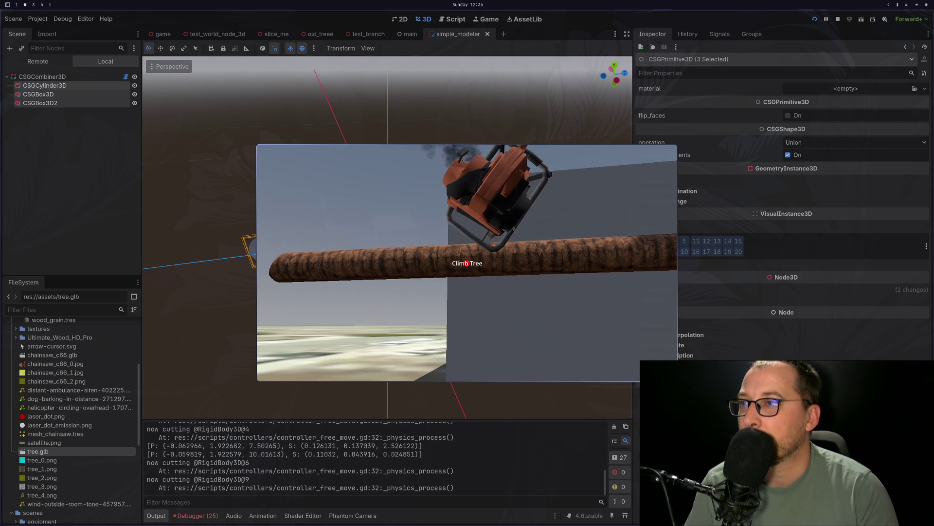
click(468, 263)
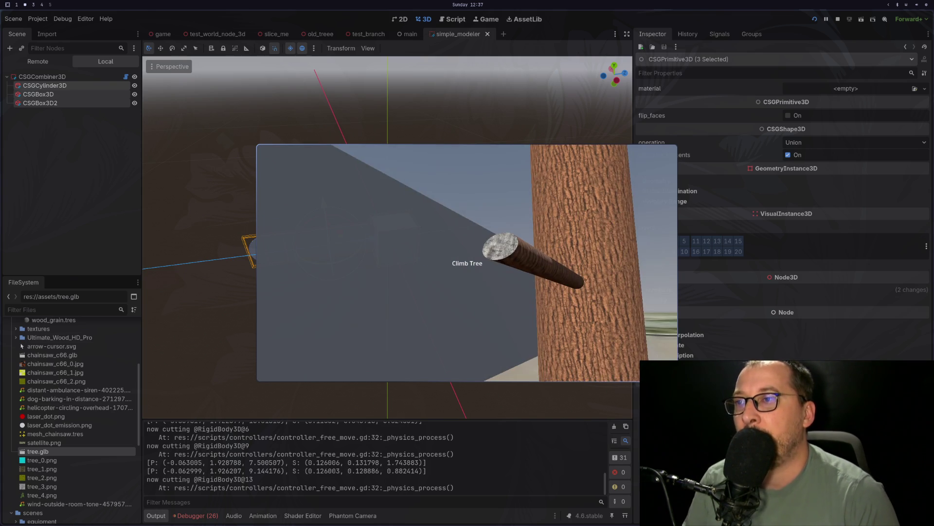
key(super+3)
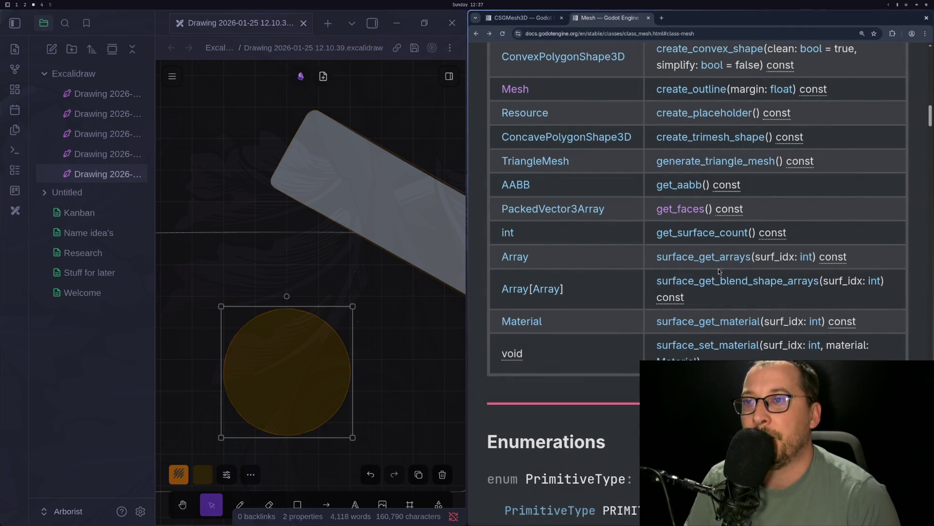
- Return to the CSGMesh3D reference tab and skim the page
click(504, 19)
scroll(709, 341, up, 4)
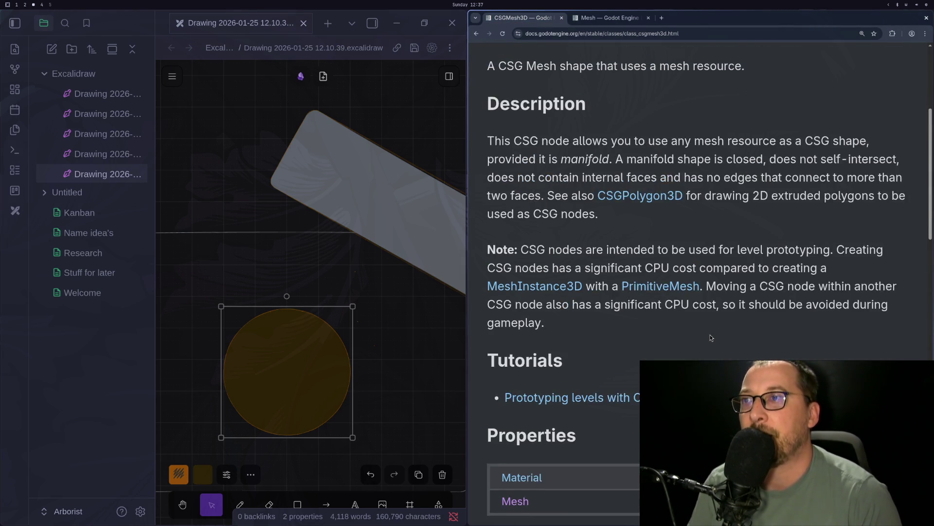
scroll(697, 305, down, 3)
scroll(697, 305, down, 3)
scroll(735, 258, up, 9)
- Open the CSGPrimitive3D reference and scroll through its properties
click(599, 231)
scroll(632, 223, down, 2)
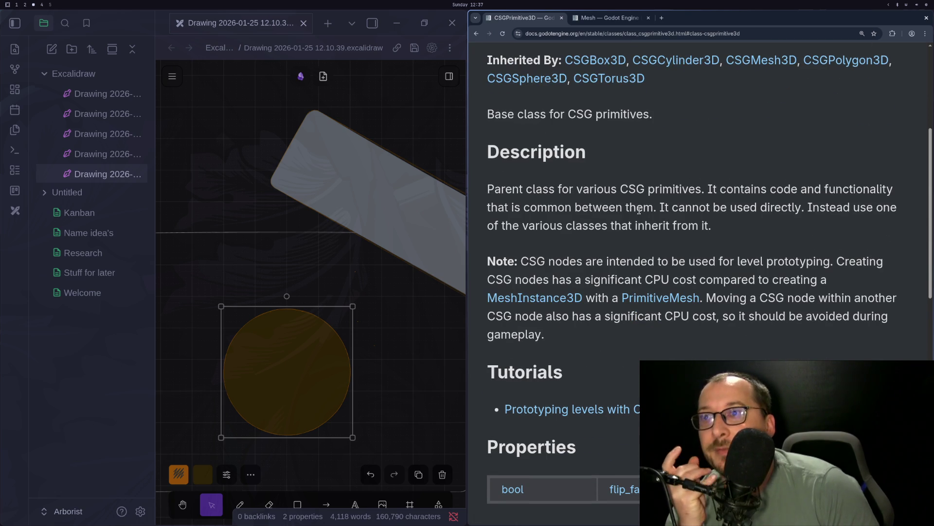
scroll(639, 210, down, 1)
scroll(639, 211, down, 3)
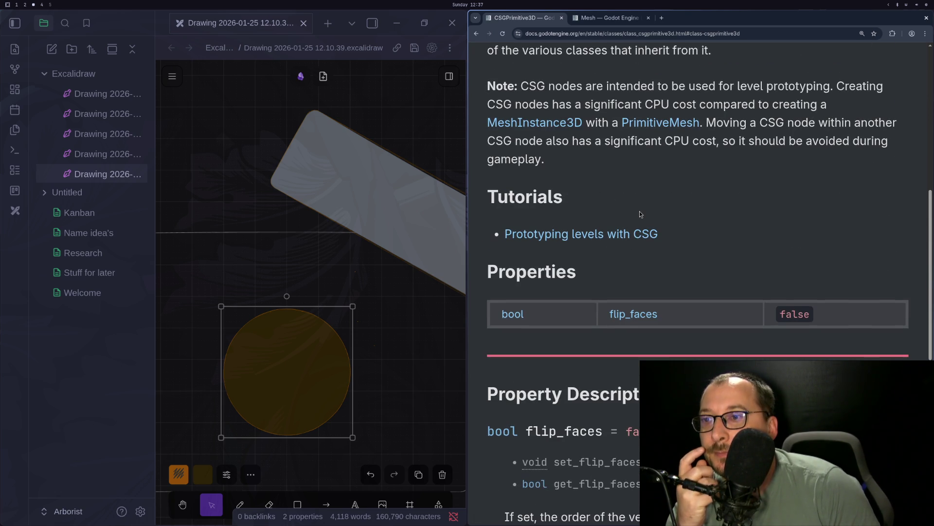
scroll(639, 210, down, 5)
scroll(639, 211, up, 10)
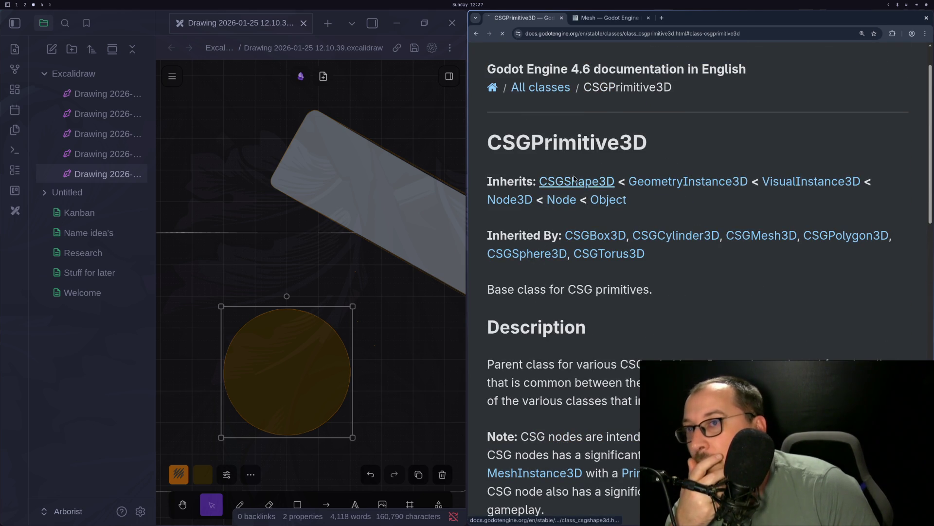
- Open the CSGShape3D reference and read through its properties and methods
click(575, 181)
scroll(700, 199, down, 6)
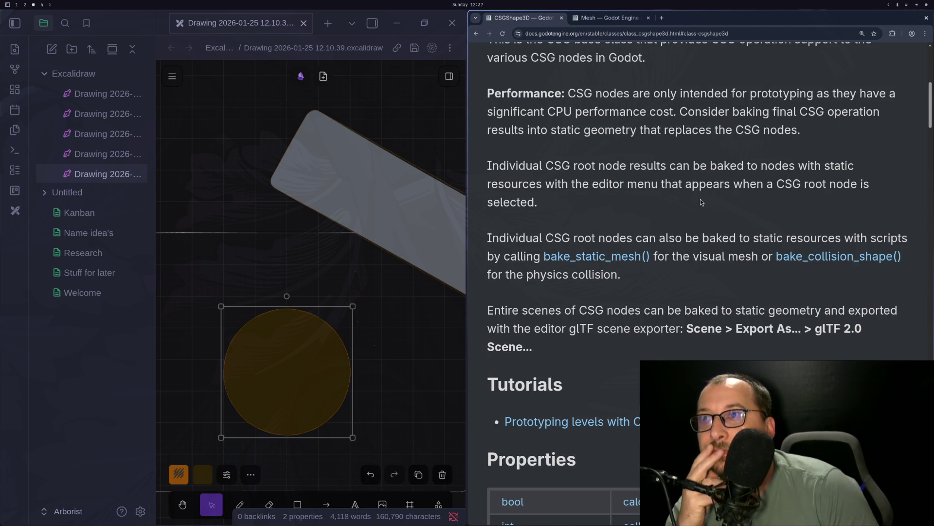
scroll(699, 200, down, 5)
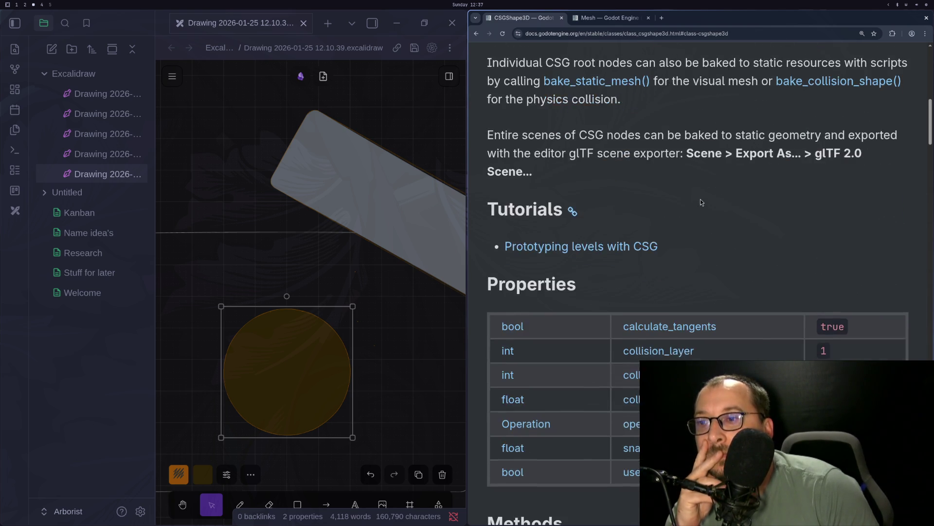
scroll(700, 200, down, 3)
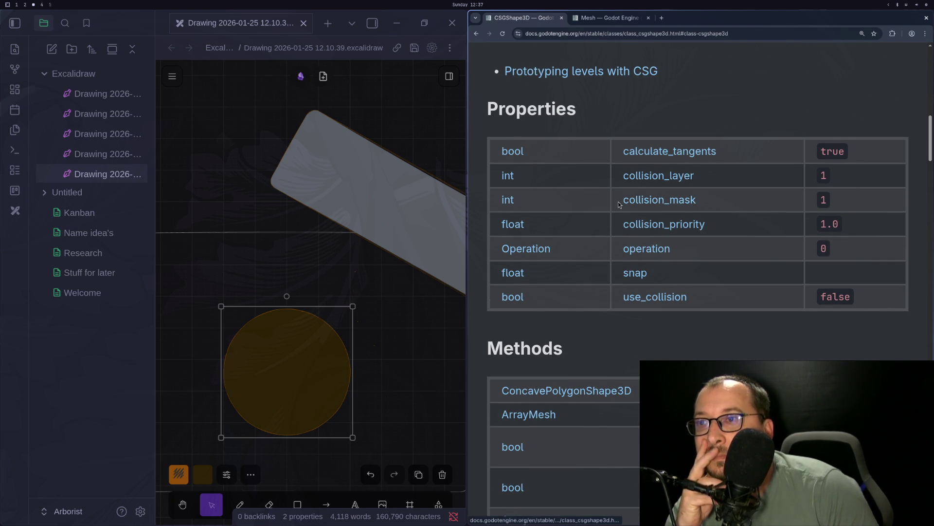
scroll(675, 148, down, 4)
scroll(674, 148, up, 3)
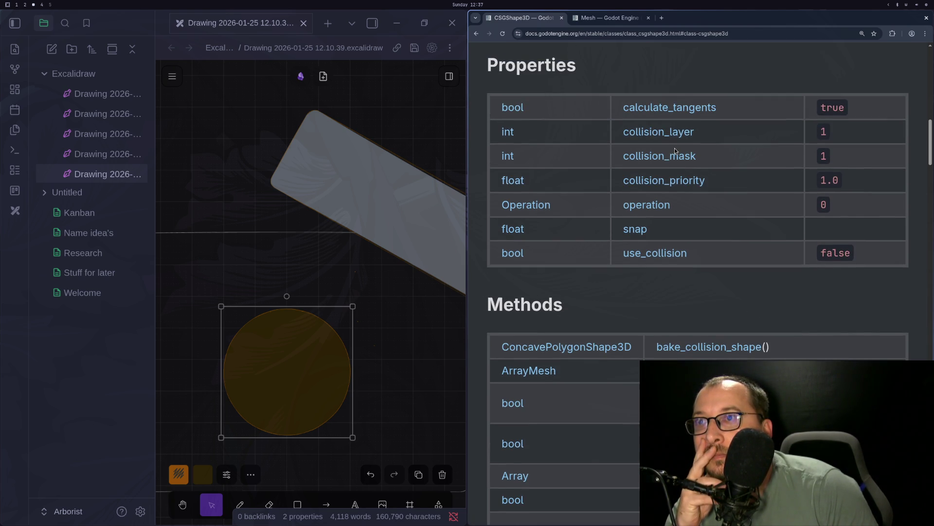
scroll(689, 121, down, 3)
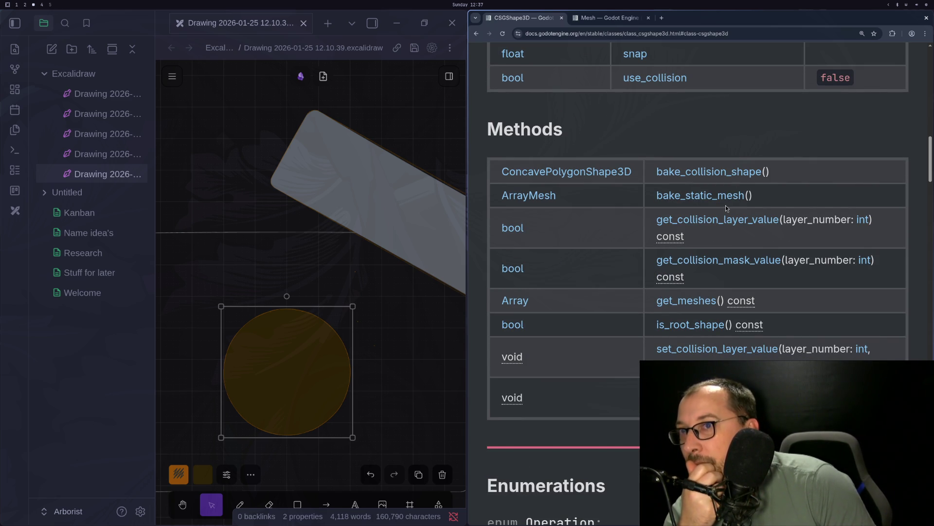
scroll(706, 195, down, 4)
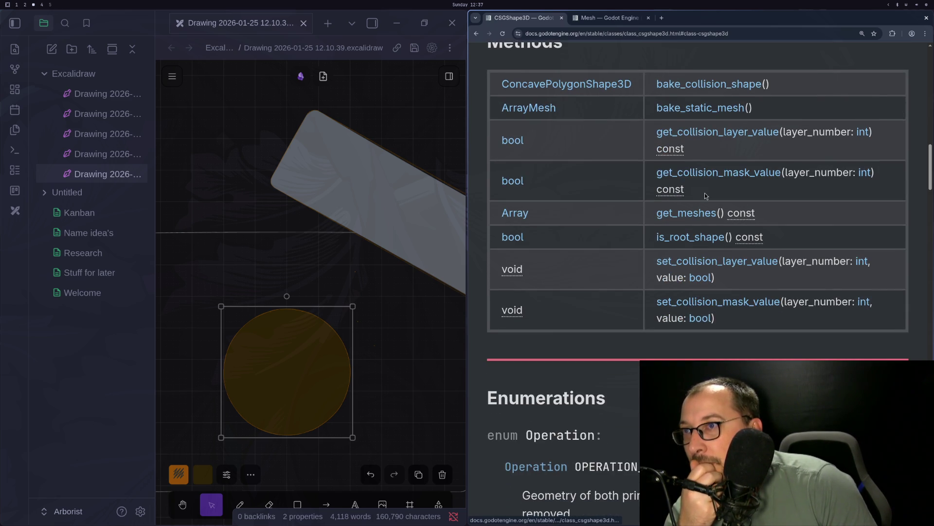
scroll(706, 195, up, 8)
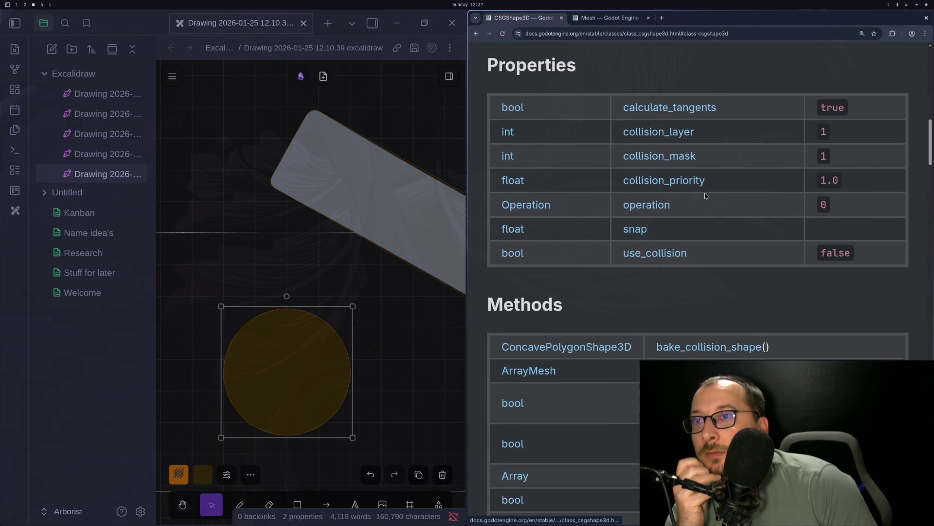
scroll(705, 193, up, 3)
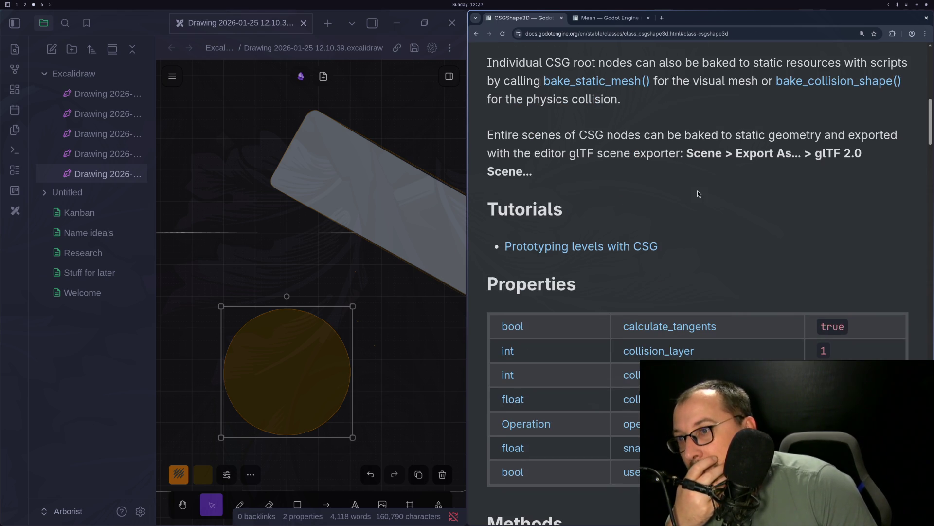
scroll(697, 190, down, 2)
scroll(691, 195, up, 12)
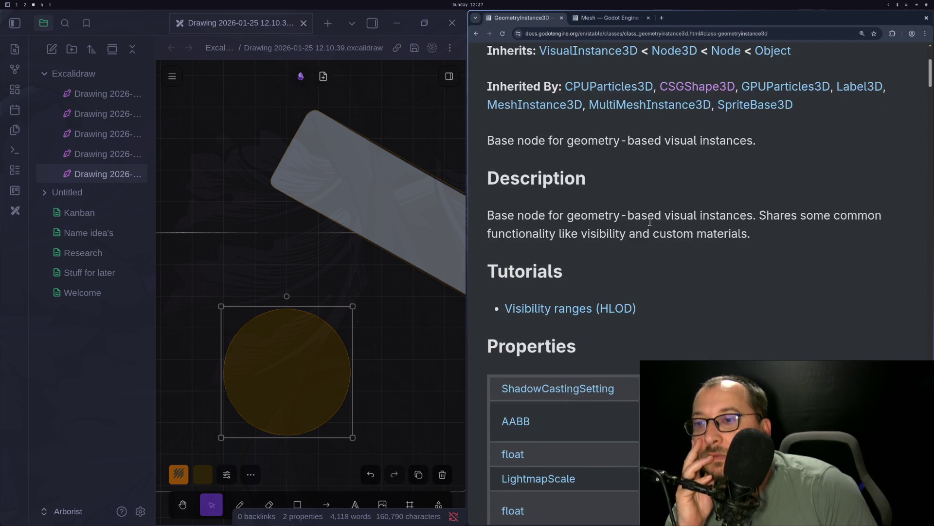
- Go back to CSGShape3D and open the CSGCombiner3D reference to skim it
scroll(651, 223, up, 4)
click(476, 34)
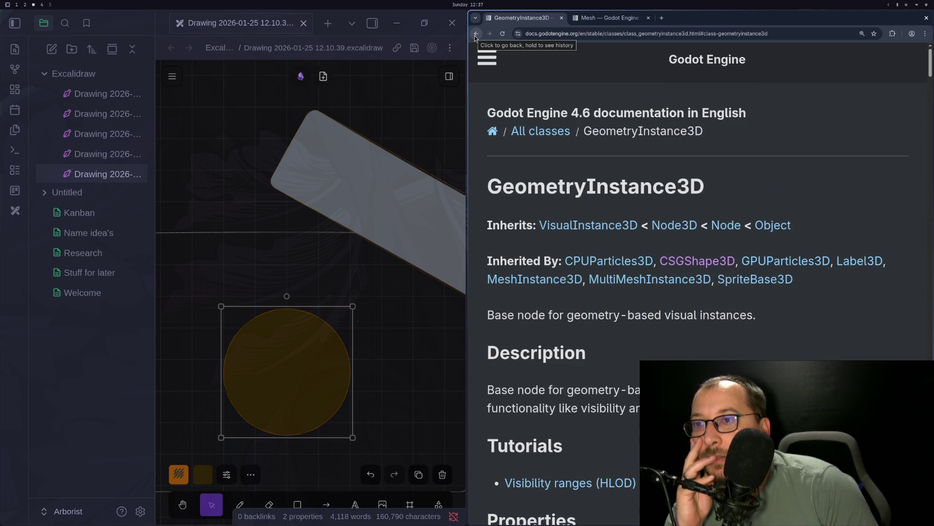
click(617, 281)
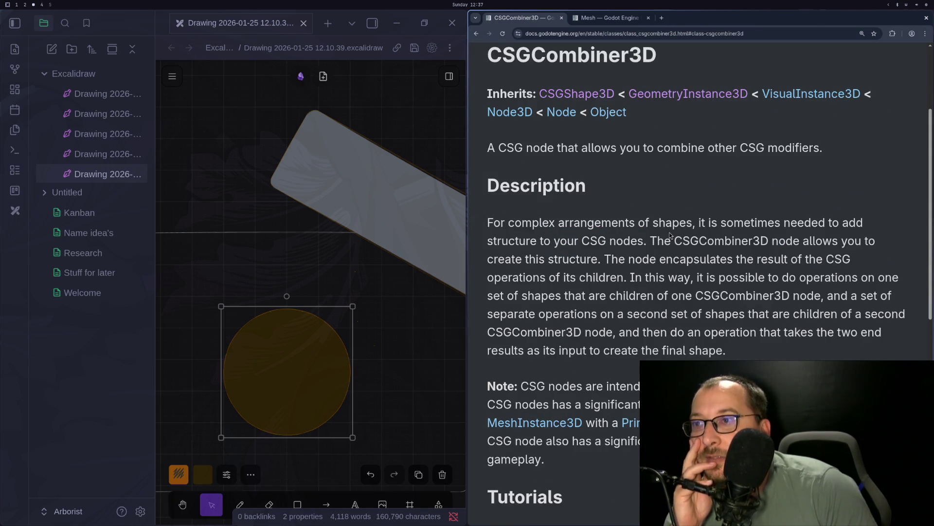
scroll(669, 232, down, 3)
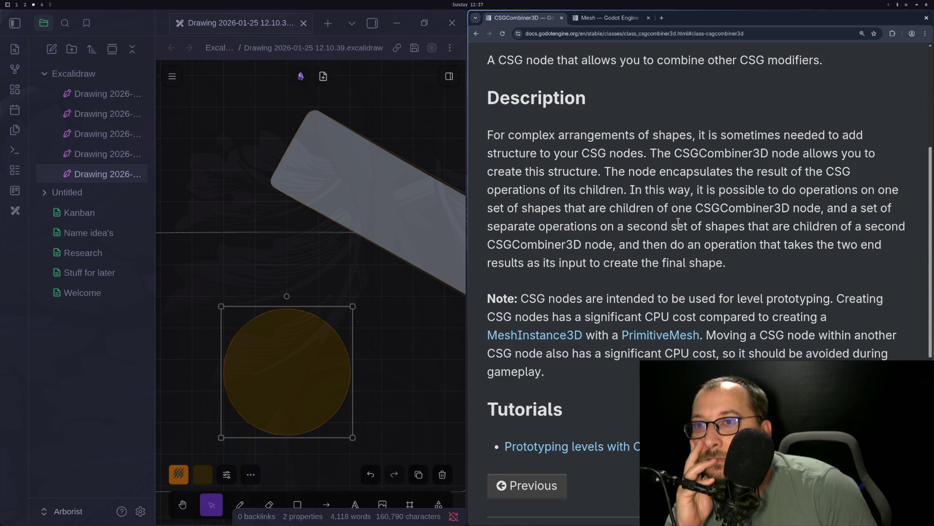
scroll(678, 222, down, 3)
scroll(642, 212, up, 7)
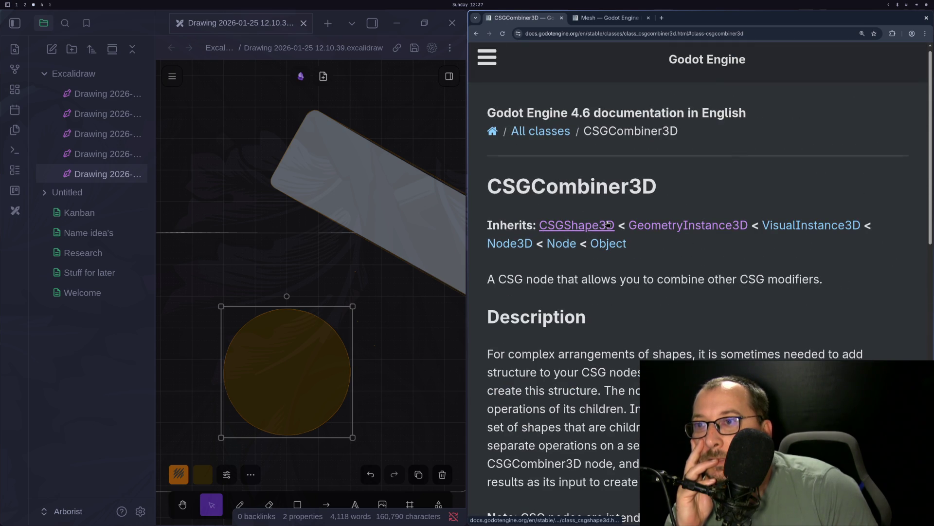
- Open the GeometryInstance3D reference and scroll through its properties
click(683, 228)
scroll(684, 230, down, 3)
scroll(684, 233, down, 3)
scroll(734, 203, down, 1)
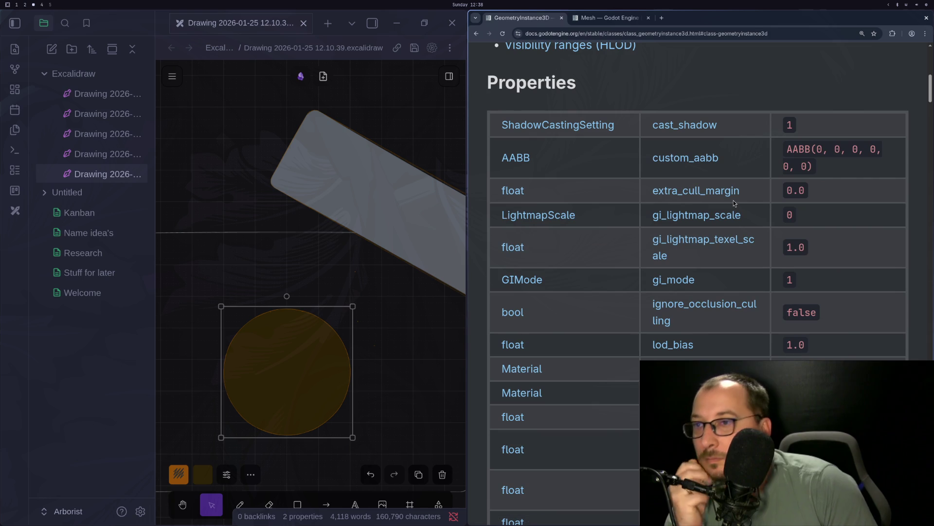
scroll(729, 184, down, 3)
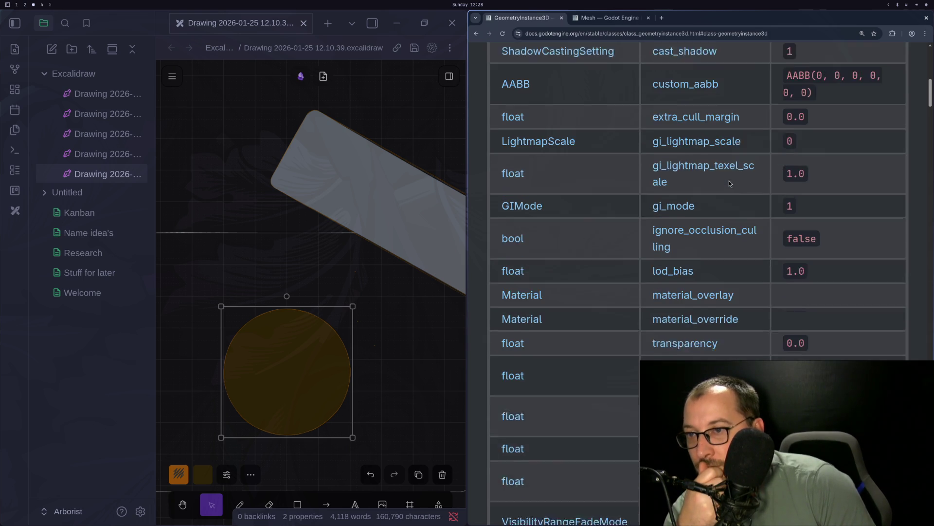
scroll(729, 184, down, 1)
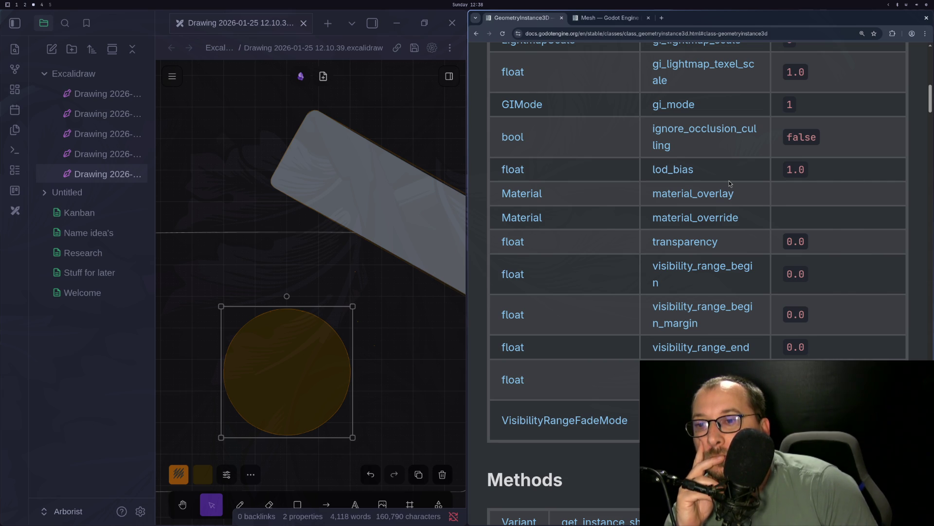
scroll(729, 181, down, 3)
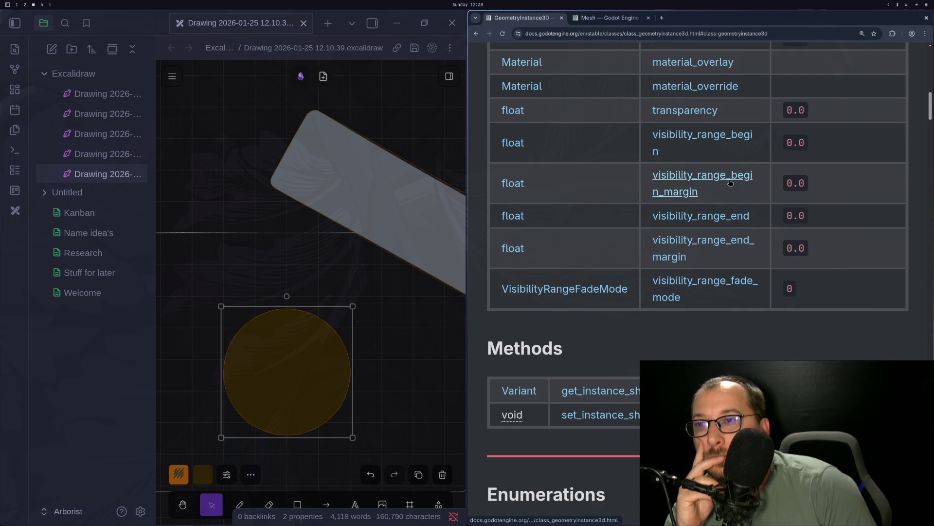
scroll(729, 181, up, 15)
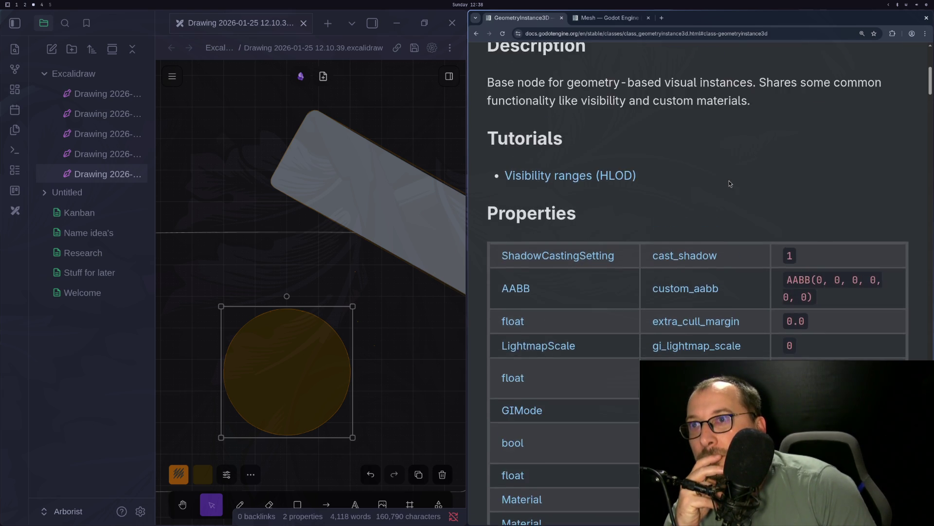
- Switch to the Mesh reference tab and scroll to its top description
click(611, 18)
scroll(578, 122, up, 5)
scroll(578, 121, up, 15)
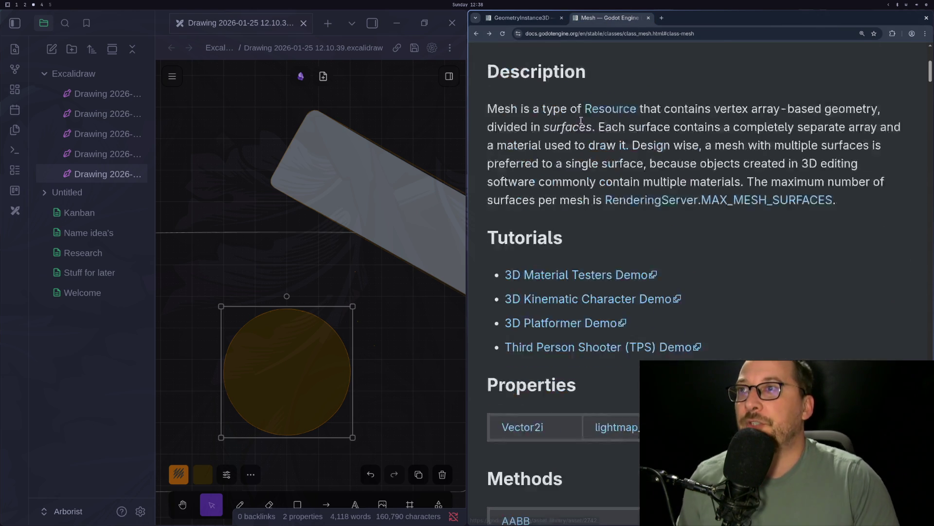
- Search the docs for 'shape3d' and open the Shape3D class reference
scroll(510, 105, up, 2)
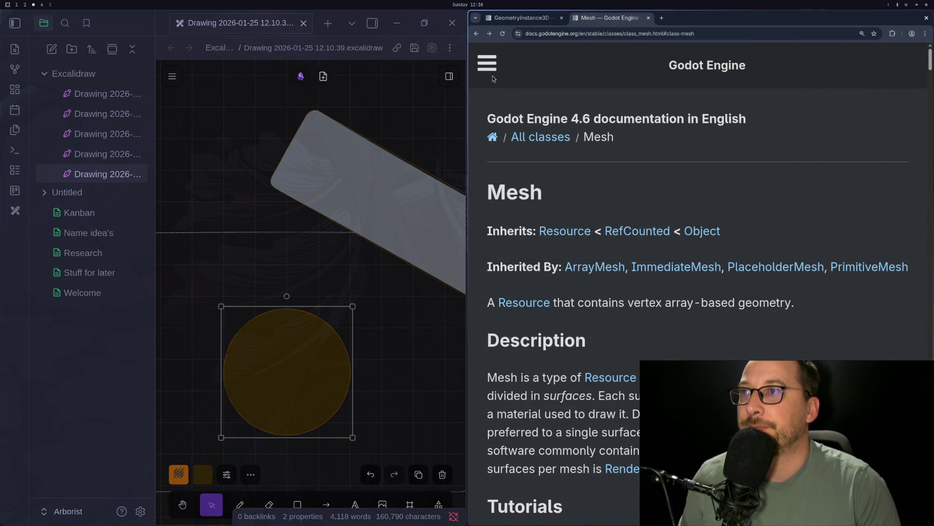
click(489, 61)
scroll(562, 60, up, 20)
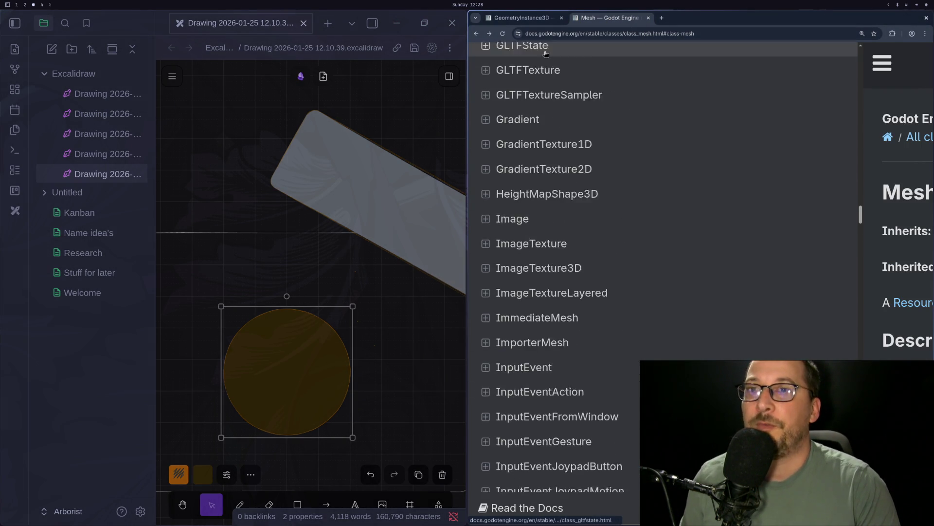
scroll(632, 146, up, 15)
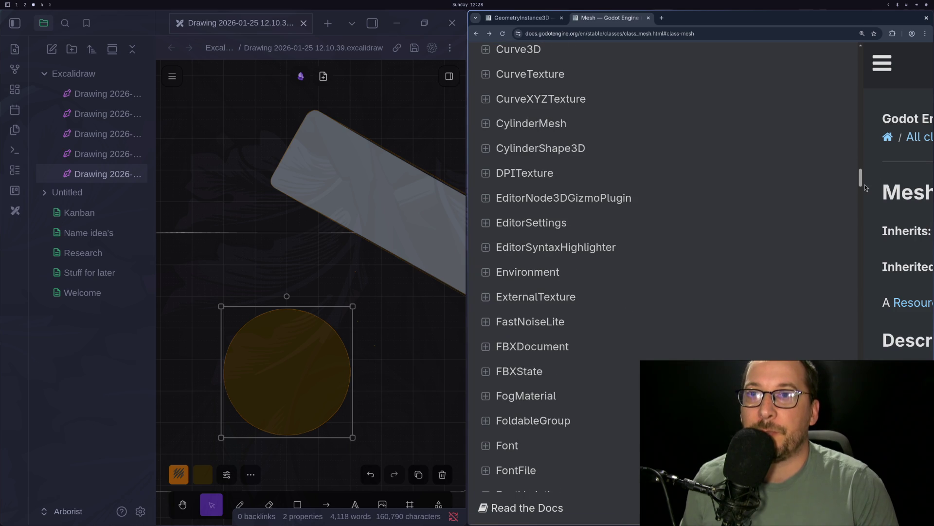
scroll(866, 185, up, 20)
click(724, 127)
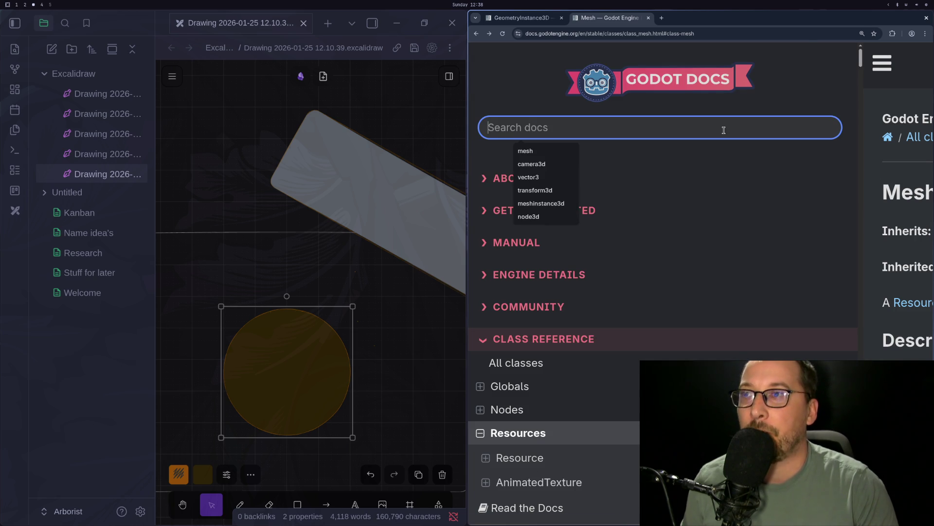
text(shape3d)
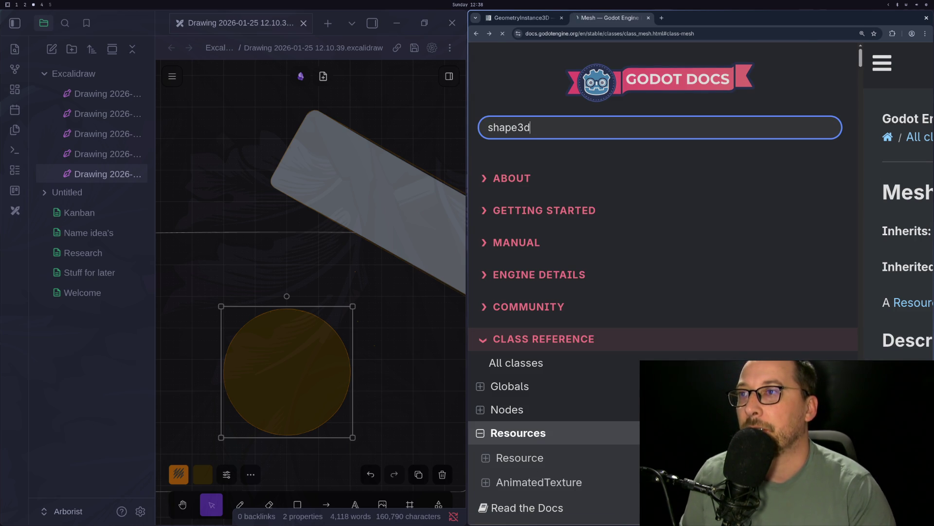
key(Return)
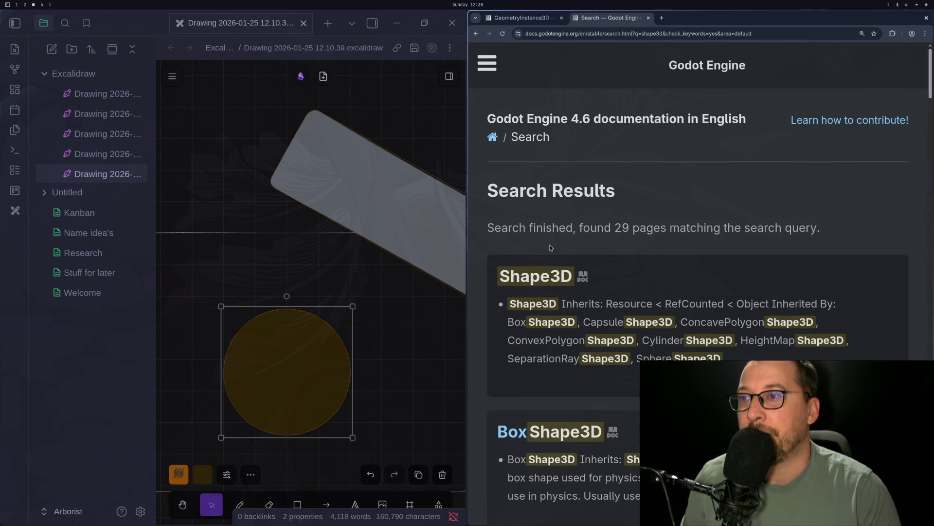
click(535, 275)
- Read through the Shape3D reference's properties and methods
scroll(550, 273, down, 1)
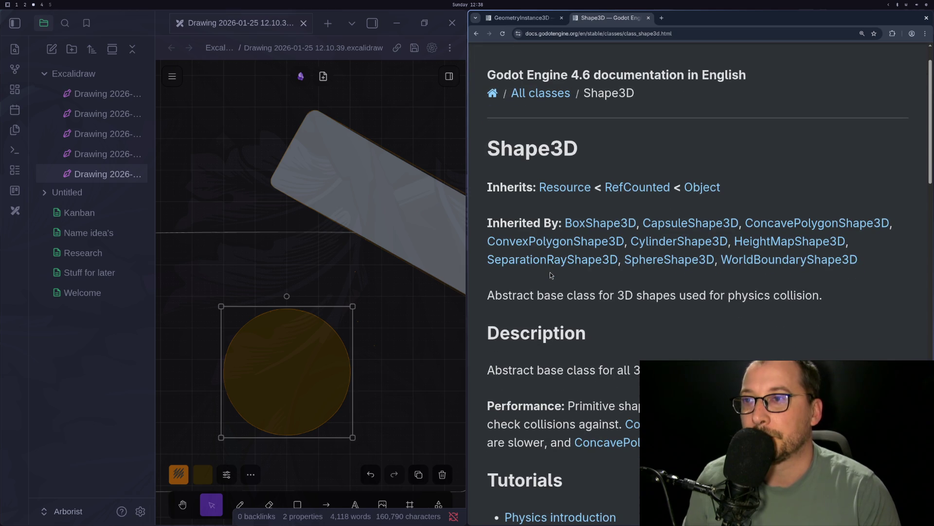
scroll(550, 273, down, 4)
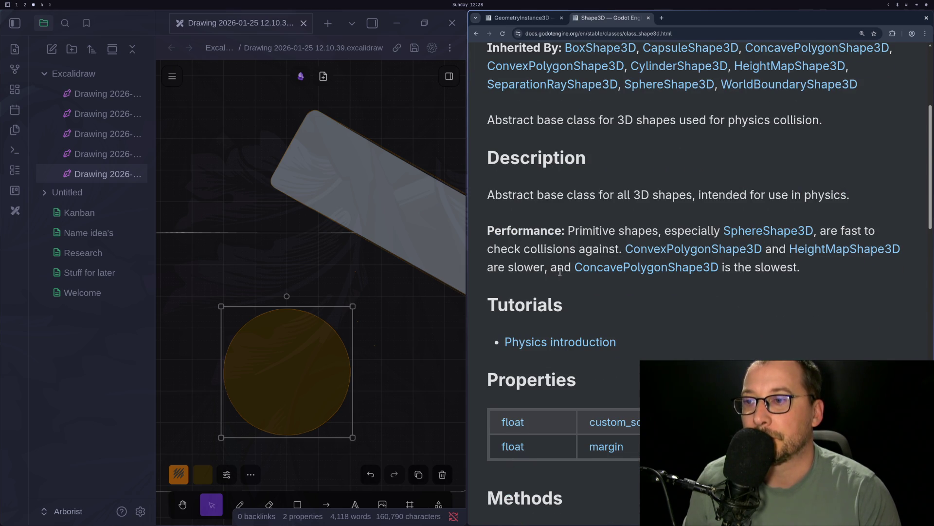
scroll(559, 271, down, 4)
scroll(562, 273, down, 3)
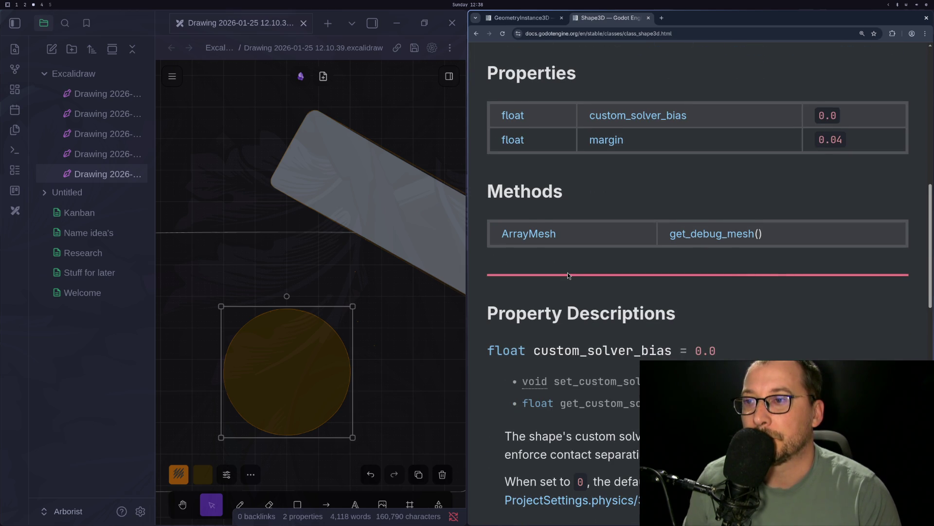
scroll(567, 272, down, 2)
scroll(568, 273, down, 3)
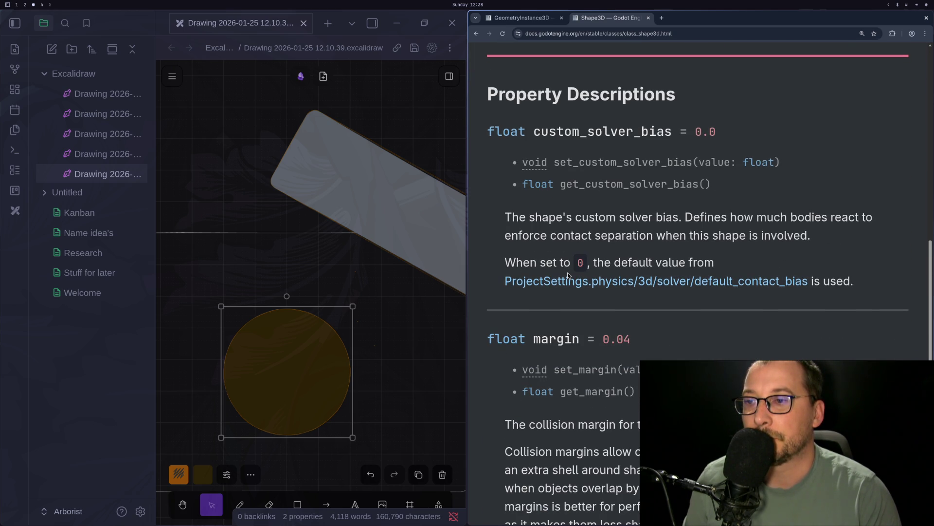
scroll(568, 275, down, 3)
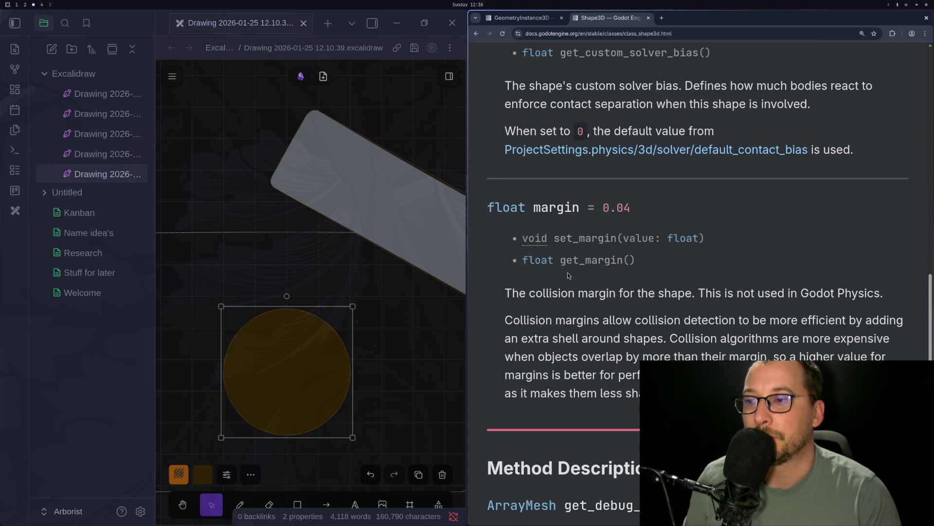
scroll(568, 275, down, 3)
scroll(606, 240, up, 5)
scroll(605, 240, up, 15)
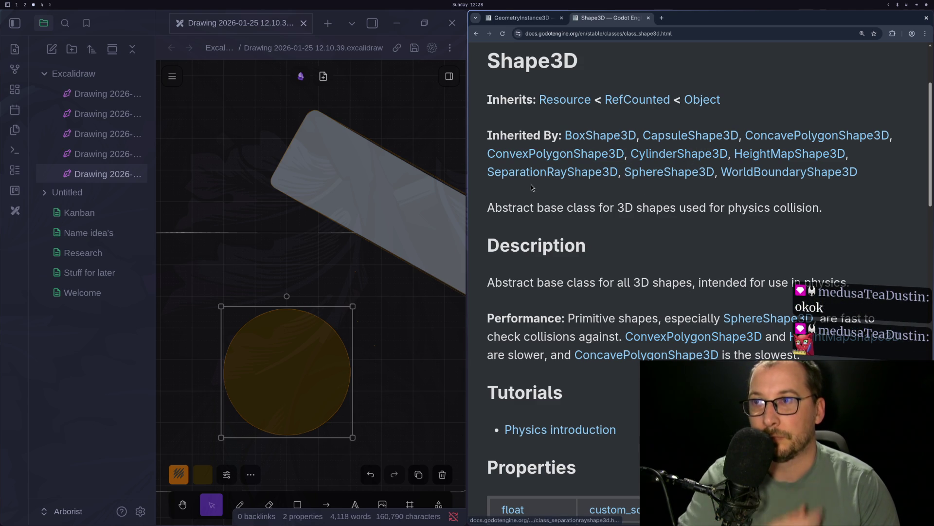
scroll(565, 90, up, 3)
- Open the Shape2D class reference from the sidebar and scroll through it
click(488, 57)
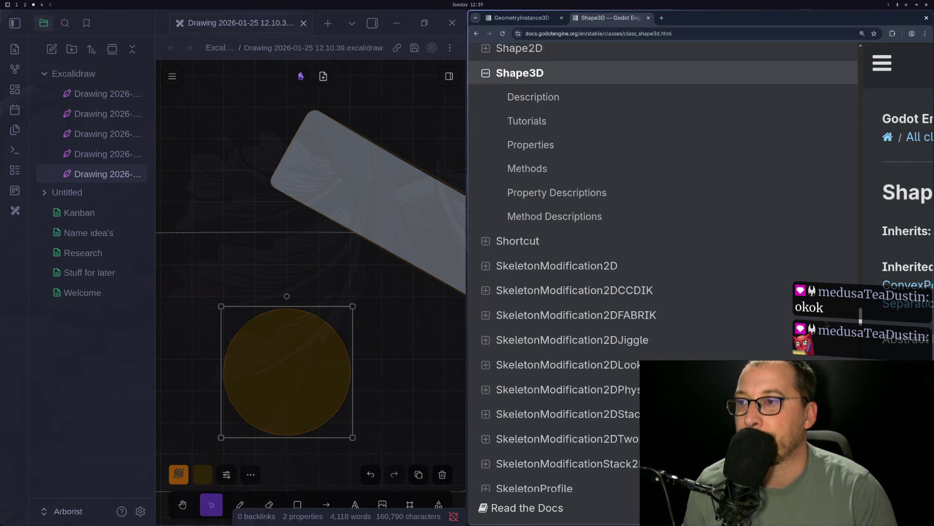
scroll(662, 267, up, 4)
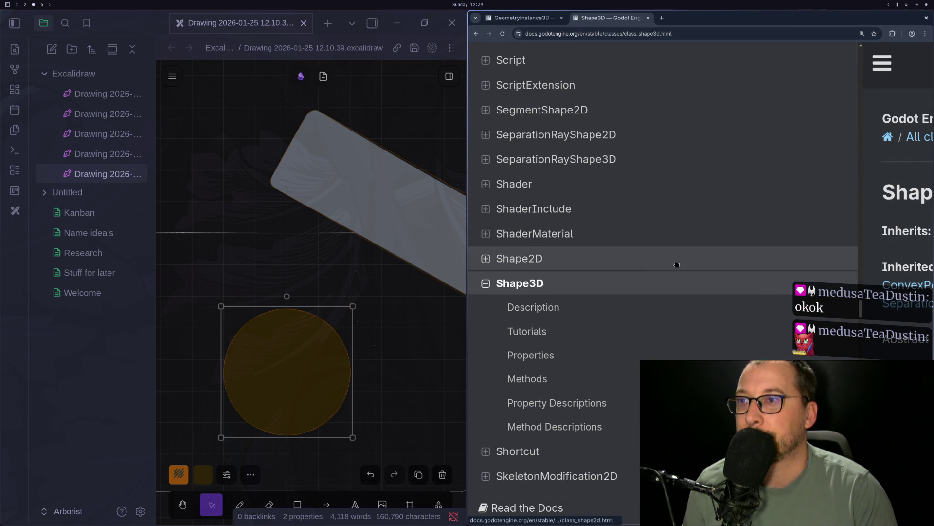
click(676, 263)
scroll(694, 240, down, 5)
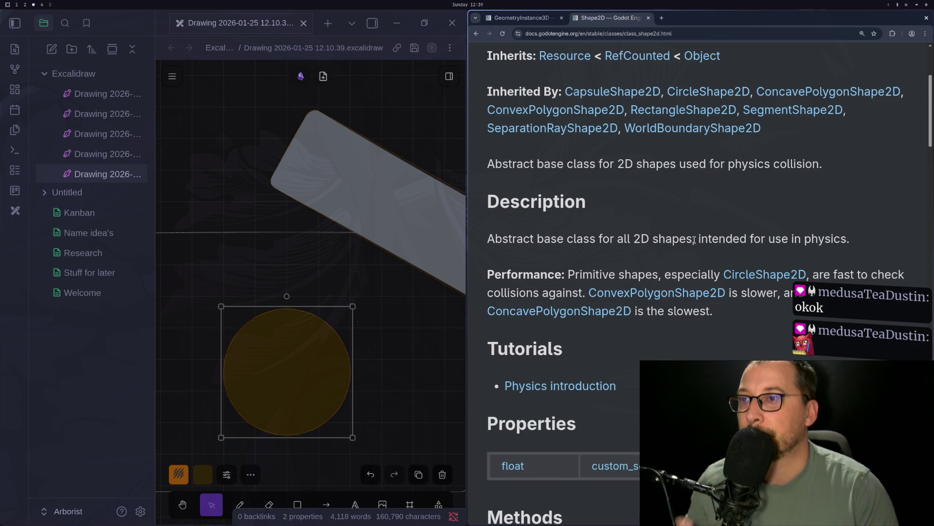
scroll(713, 254, down, 3)
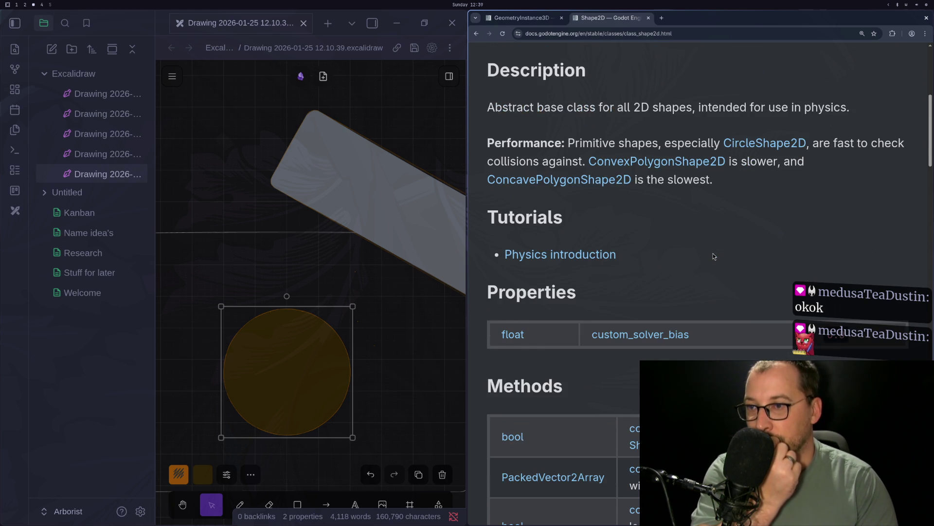
scroll(713, 256, down, 3)
scroll(713, 256, down, 3)
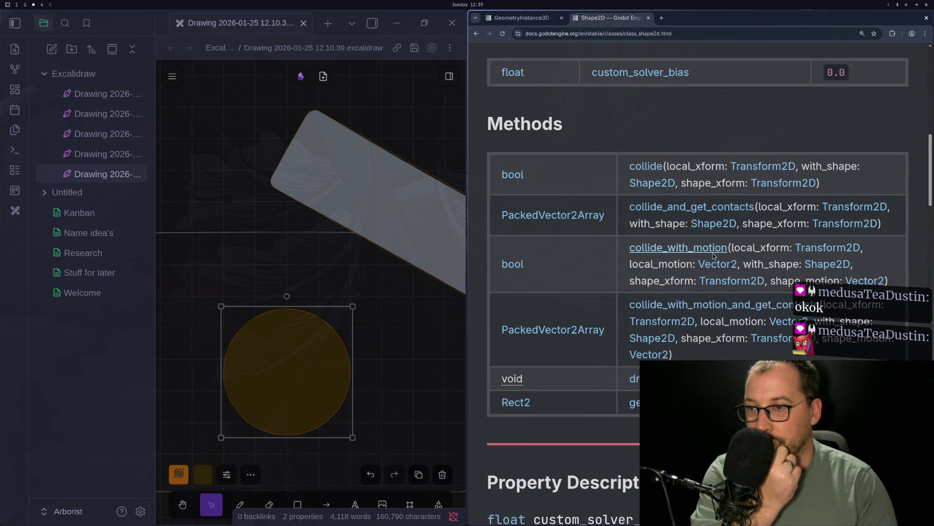
scroll(713, 253, up, 9)
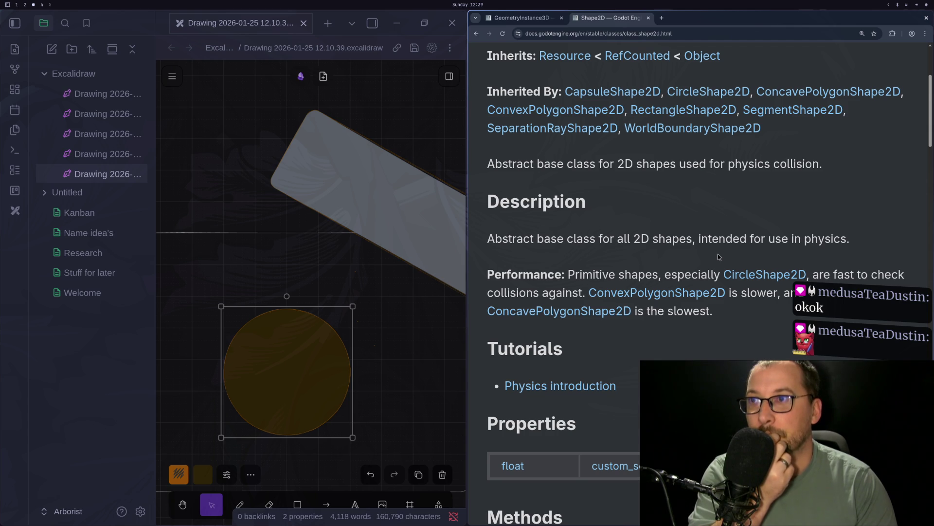
key(super+2)
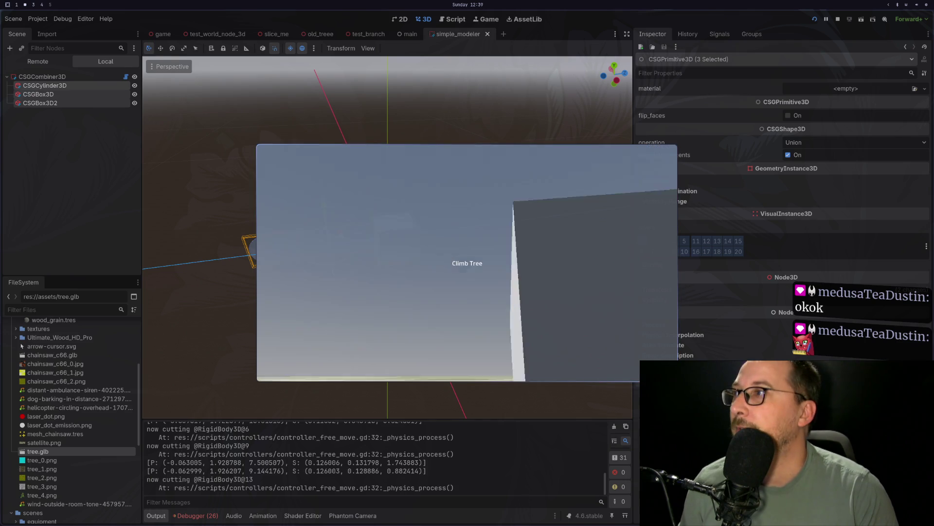
- Stop the running game, switch to the Game scene and start adding a child node
key(F8)
click(164, 34)
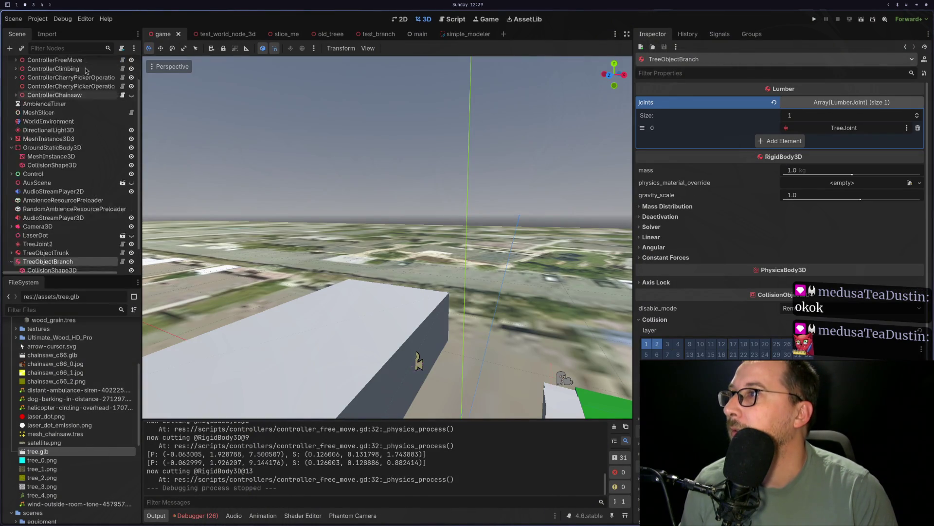
right_click(81, 67)
click(116, 86)
- Browse 'shape' and 'shape2' node matches like CollisionShape2D, then cancel without adding anything
text(shape3)
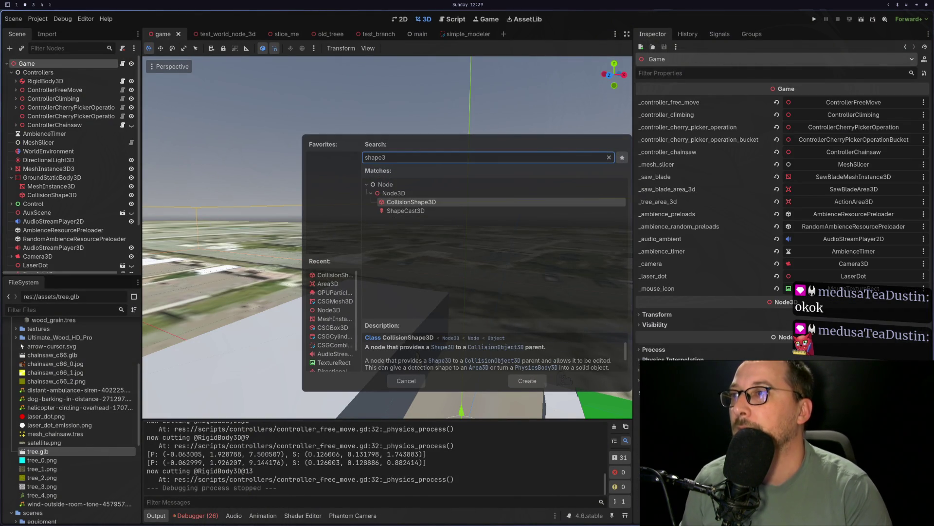
key(BackSpace)
key(BackSpace)
key(Up)
key(Up)
key(Up)
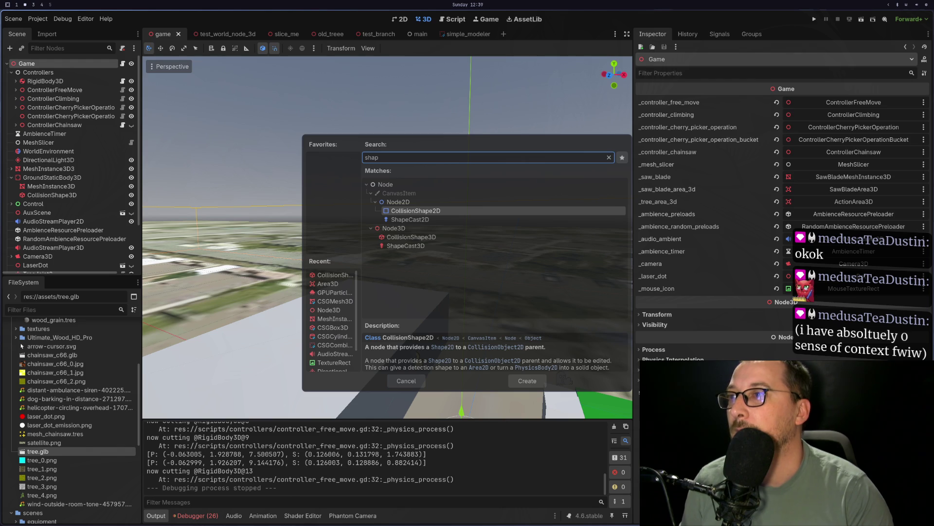
text(e2)
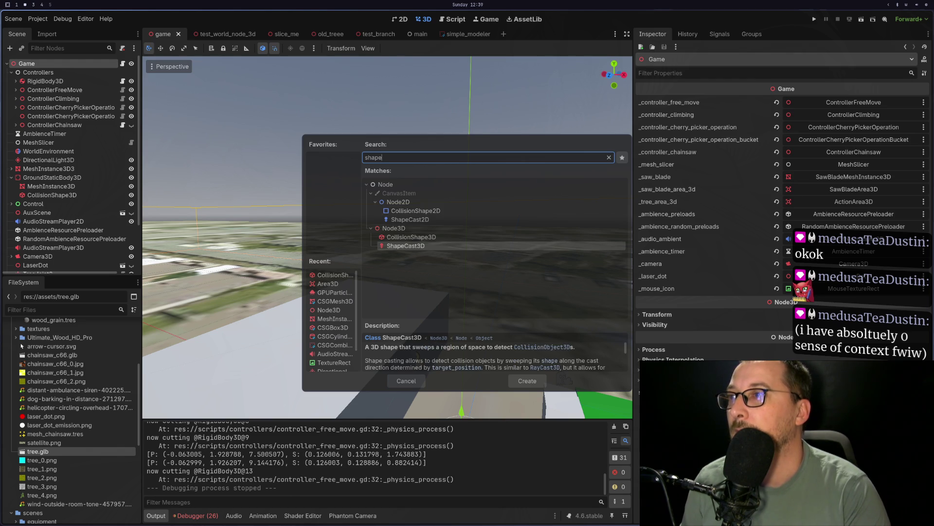
key(Down)
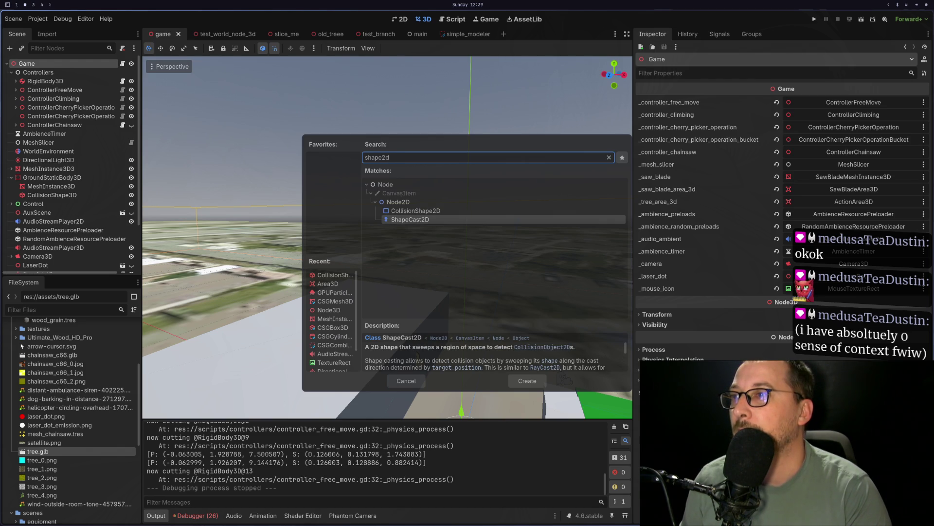
key(Escape)
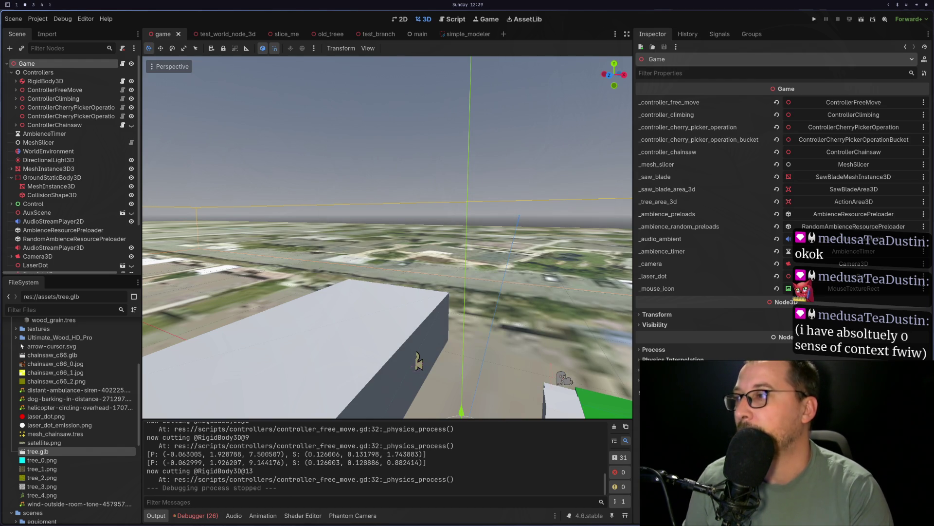
- Collapse the assets folder and start a new resource in the res:// root folder
scroll(73, 414, up, 5)
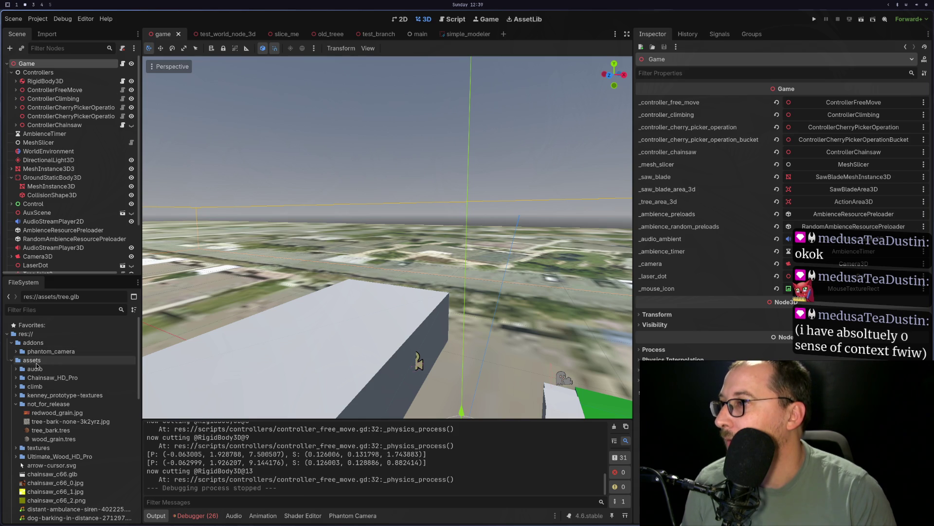
click(11, 361)
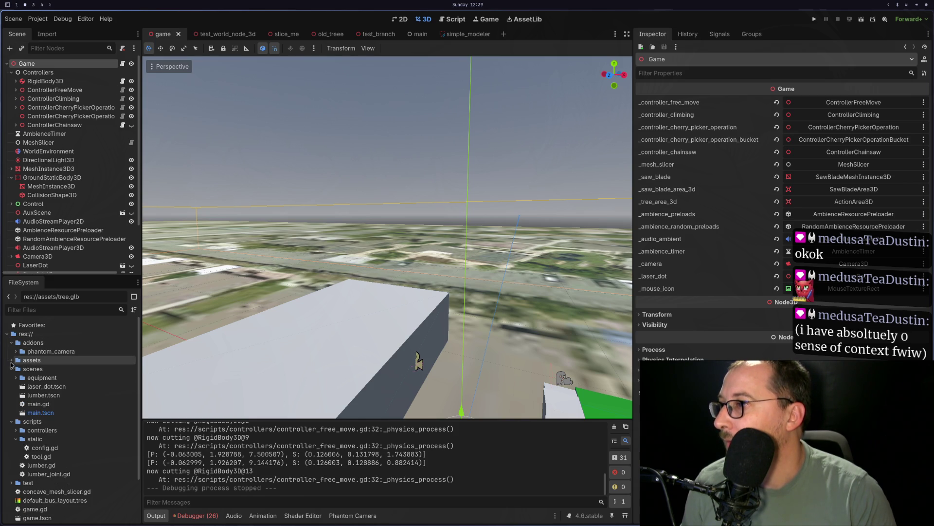
right_click(21, 335)
mouse_move(131, 342)
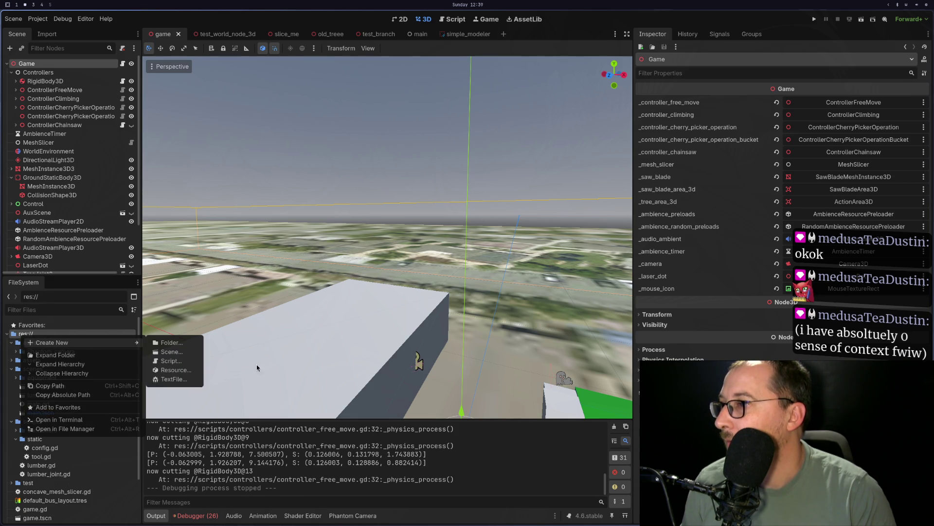
click(174, 370)
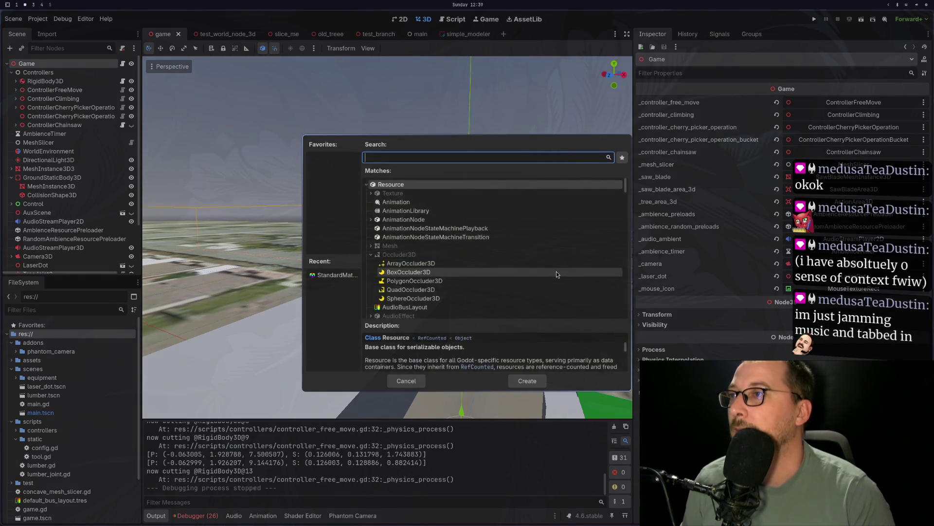
- Search 'shape2d', compare SegmentShape2D and ConvexPolygonShape2D, and create a ConvexPolygonShape2D
text(shaoe)
key(BackSpace)
key(BackSpace)
text(pe2d)
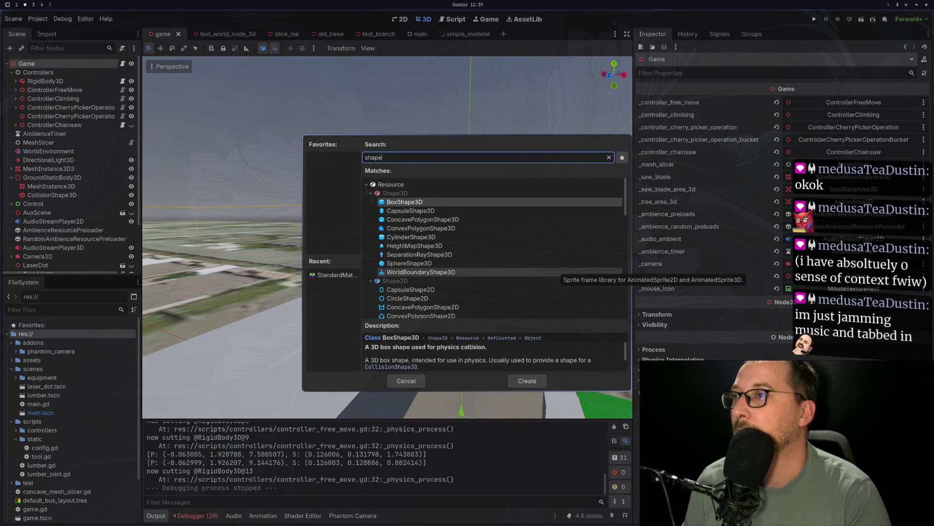
key(Up)
key(Up)
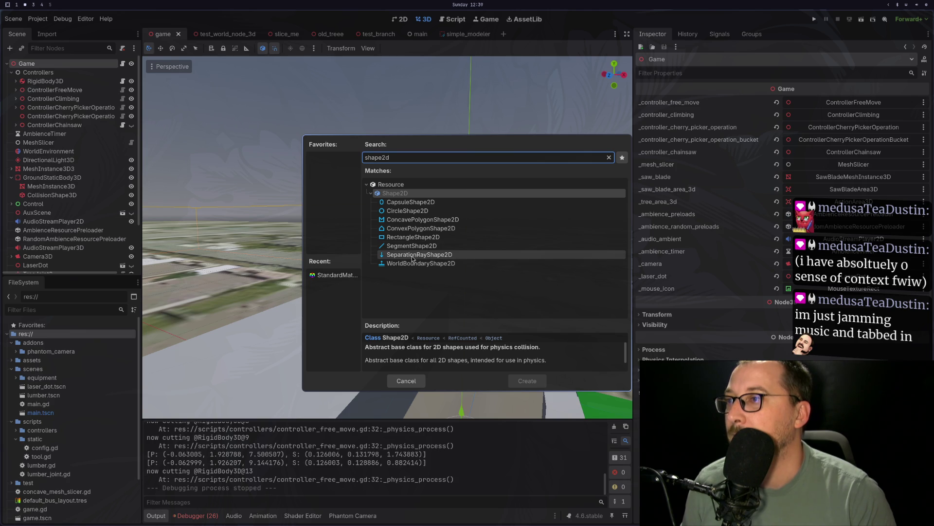
click(431, 247)
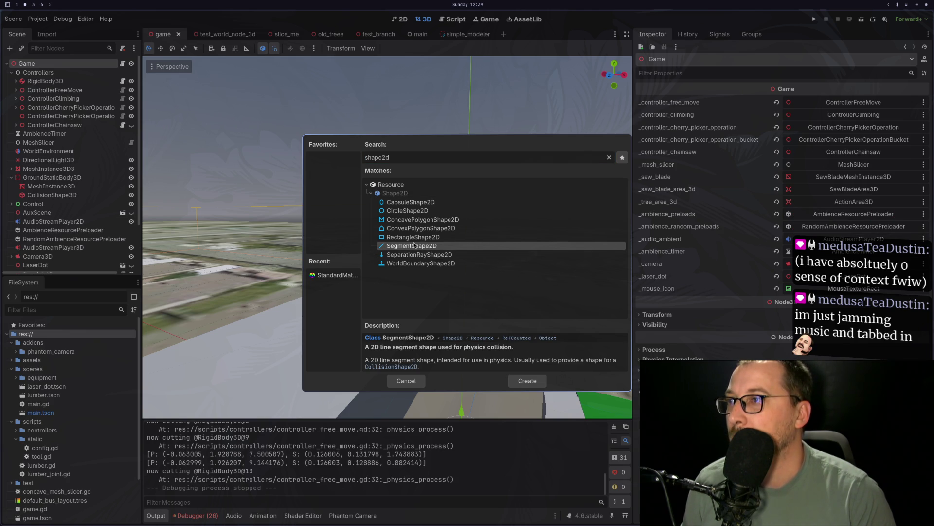
click(417, 229)
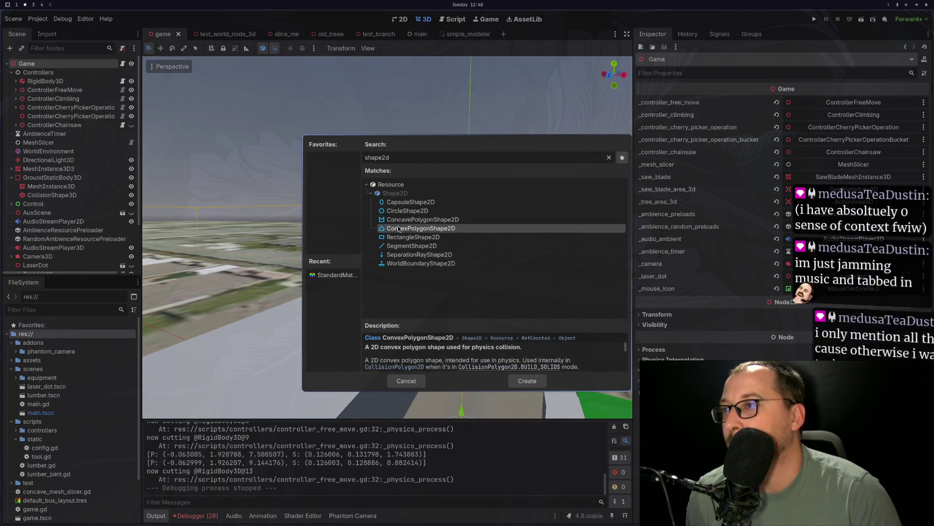
double_click(398, 227)
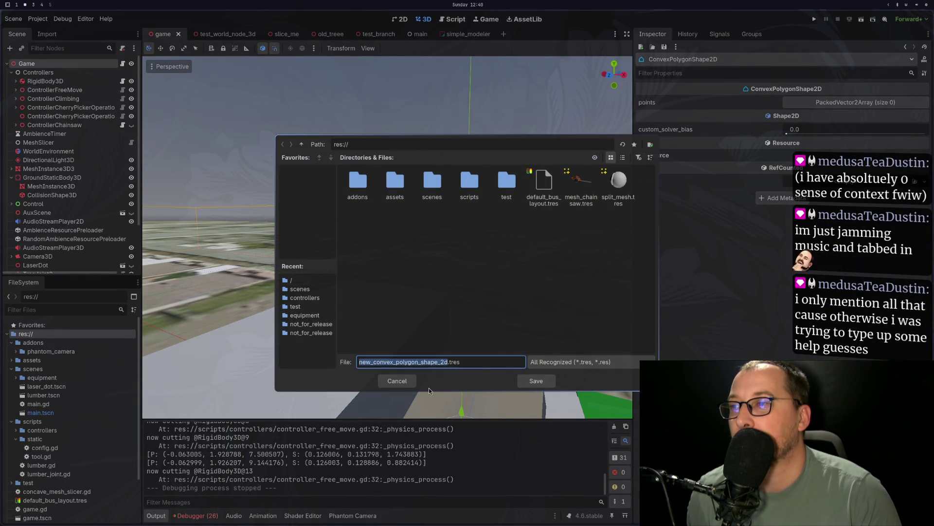
- Skip saving the ConvexPolygonShape2D, check its empty points list, and return to the Shape2D docs
key(Escape)
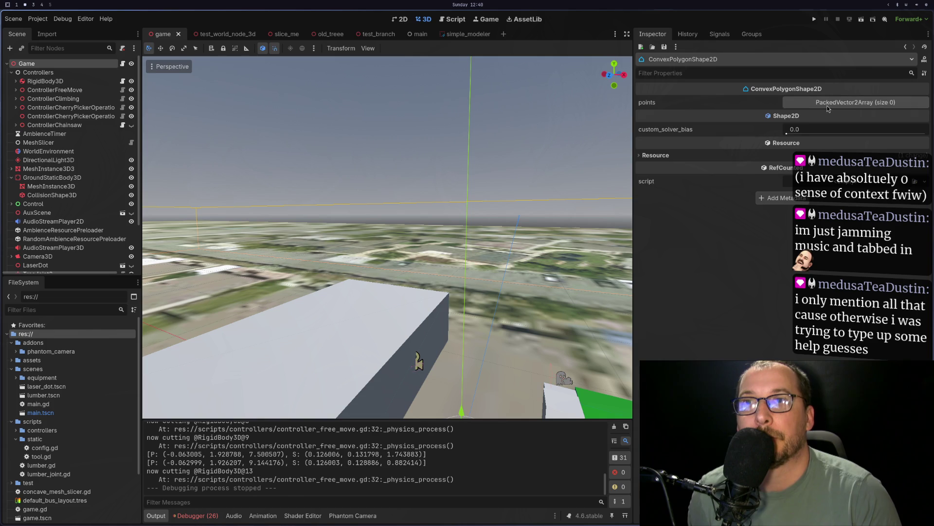
click(829, 103)
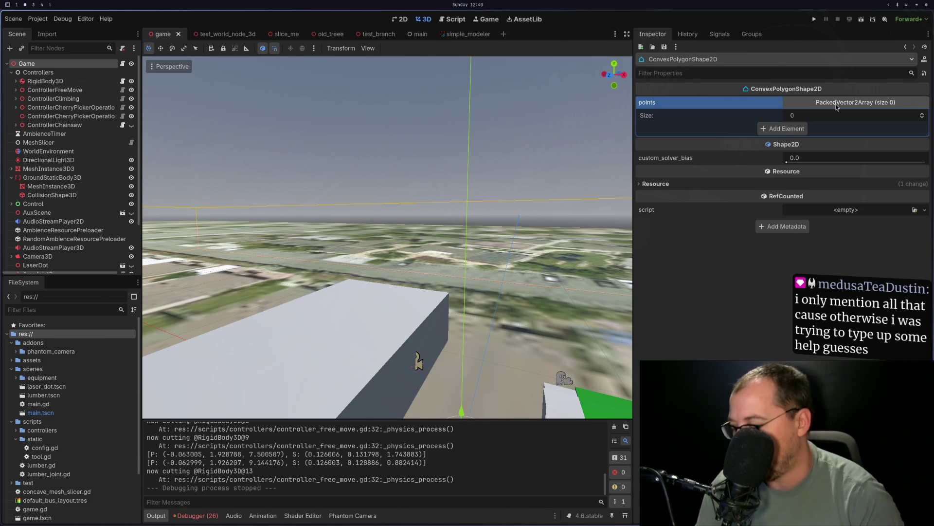
key(super+3)
key(super+4)
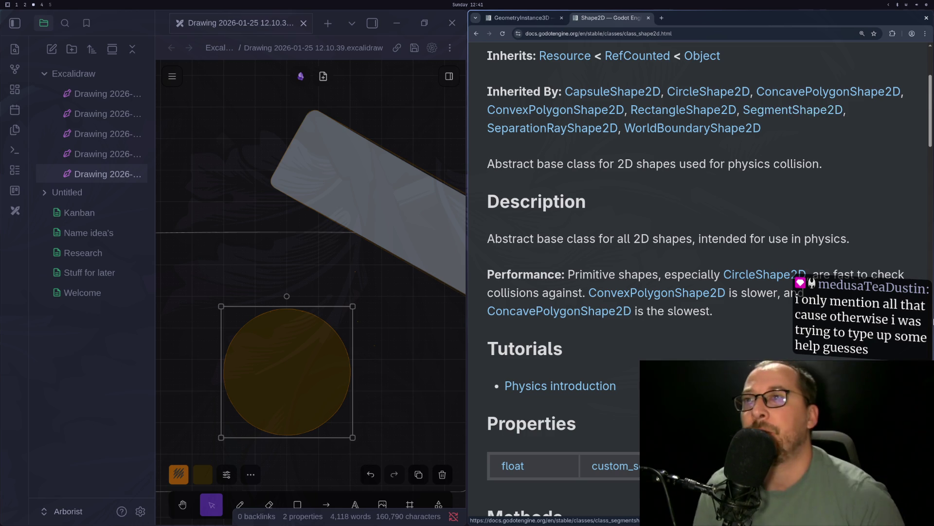
- Bring up the GeometryInstance3D reference and browse its properties, like cast_shadow and custom_aabb, and methods
scroll(624, 336, up, 4)
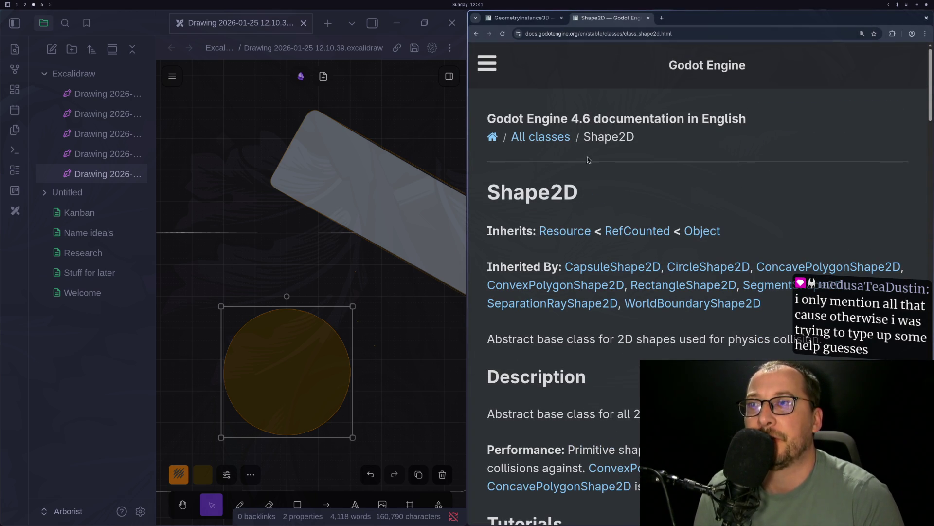
click(478, 34)
click(521, 17)
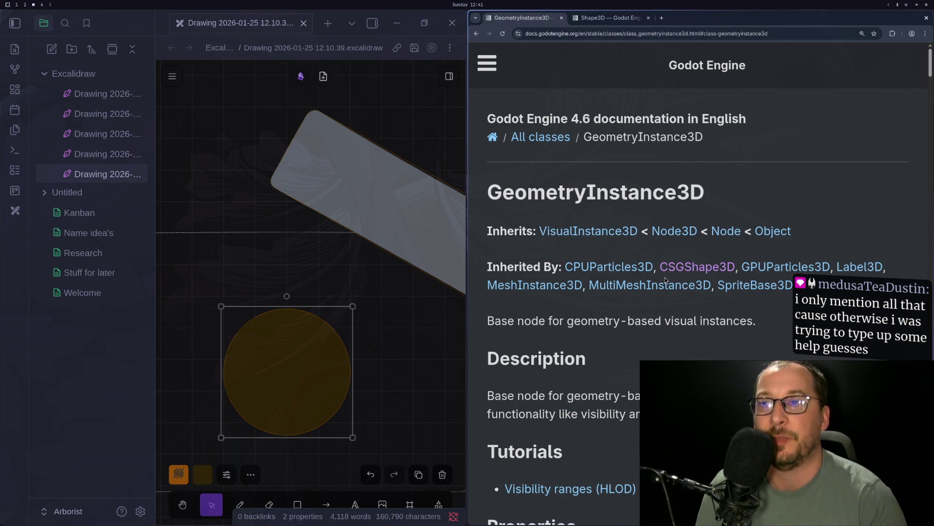
scroll(665, 280, down, 7)
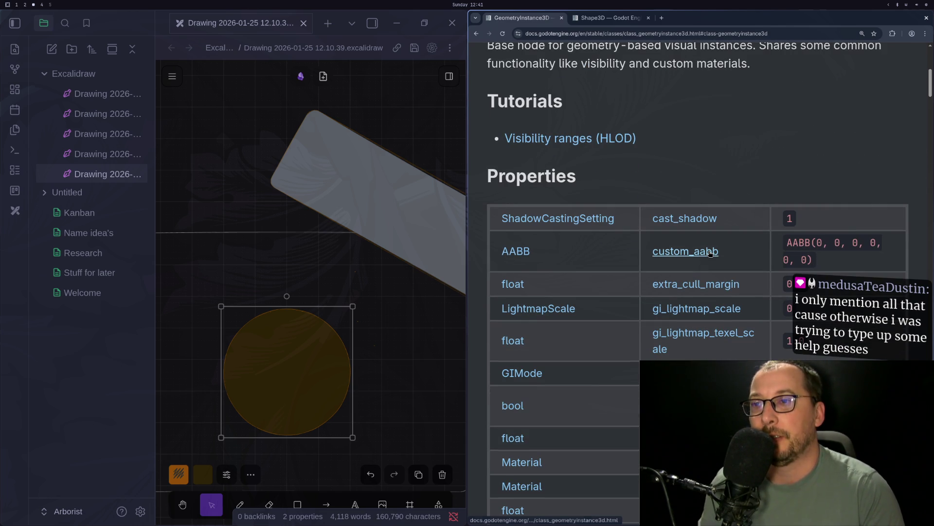
scroll(710, 252, down, 5)
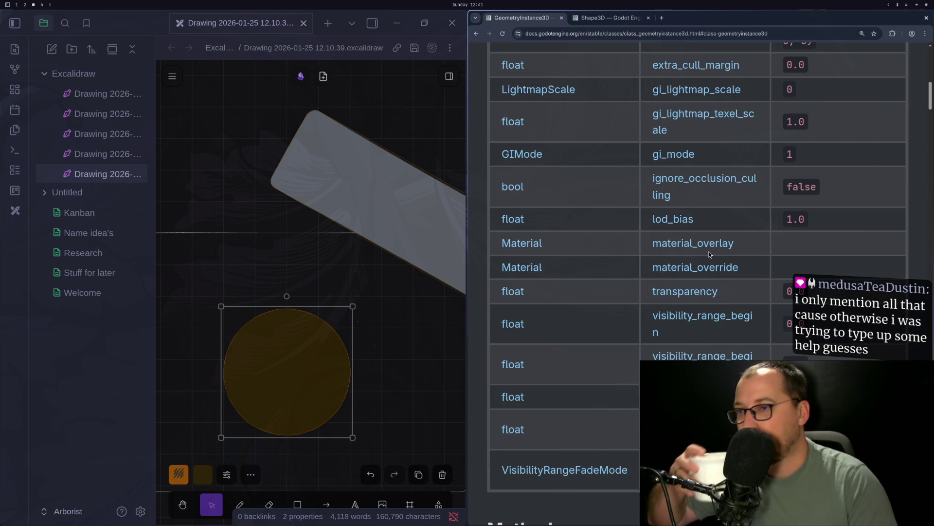
scroll(709, 251, up, 12)
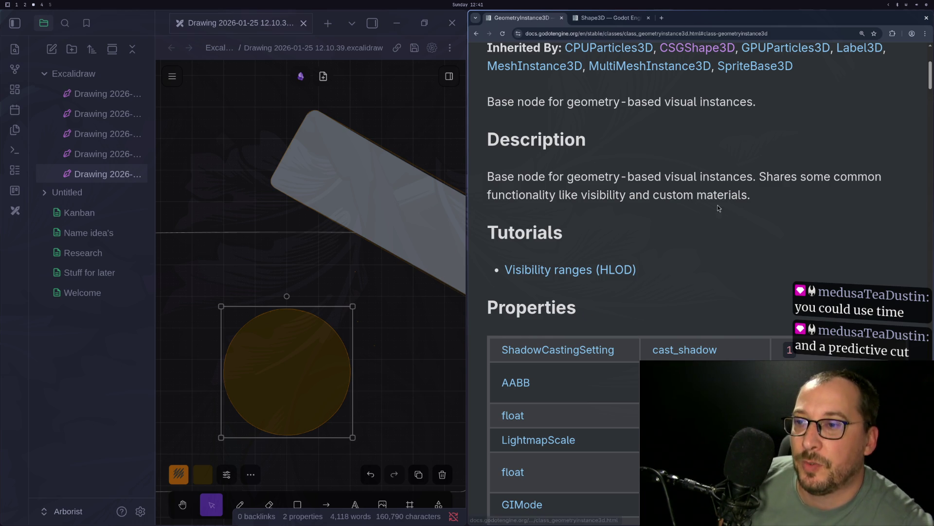
scroll(684, 269, down, 3)
scroll(693, 256, down, 5)
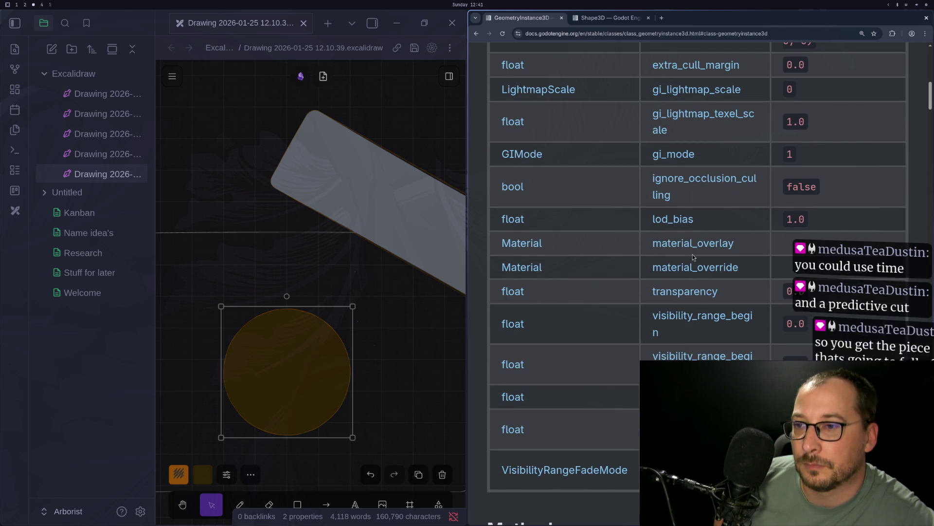
scroll(693, 254, down, 5)
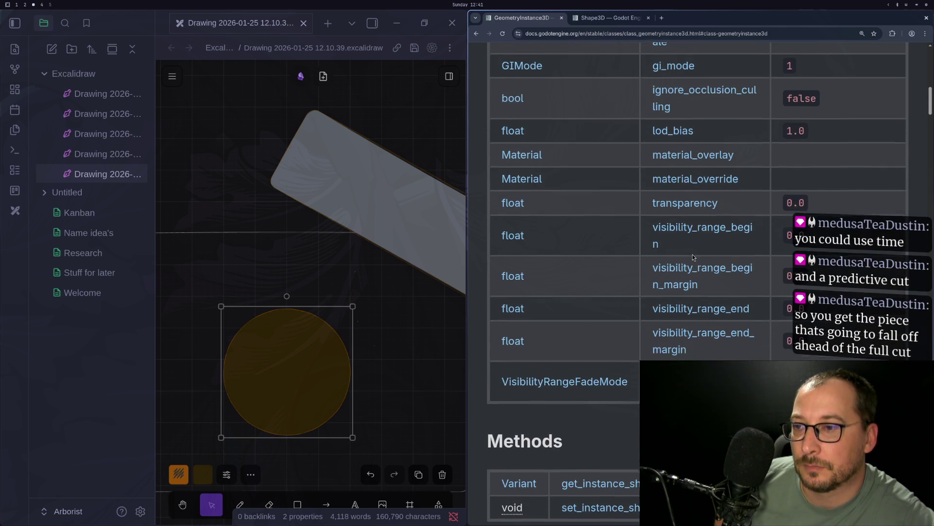
scroll(693, 254, down, 5)
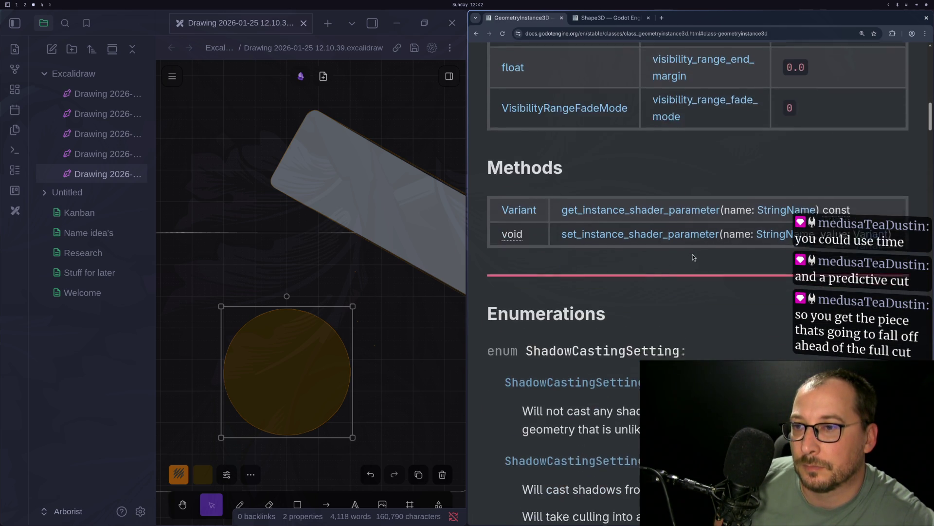
scroll(692, 253, up, 17)
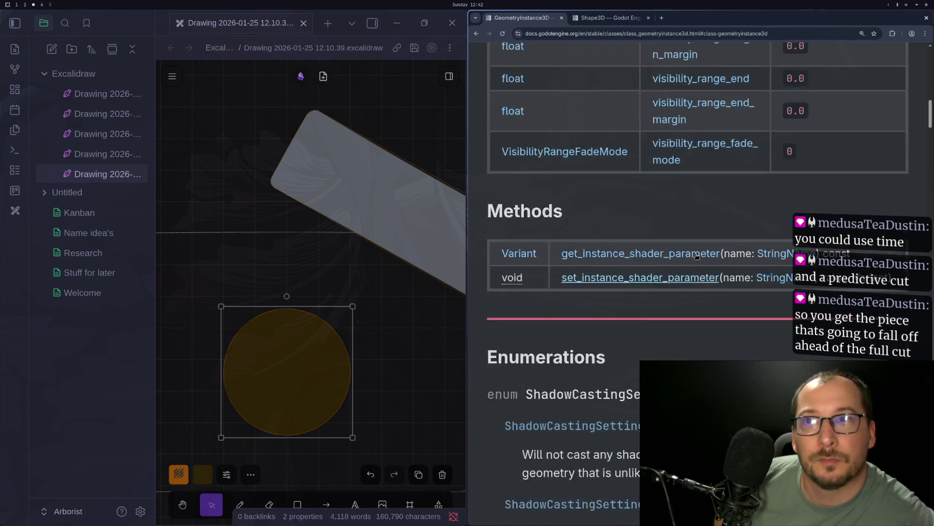
scroll(696, 254, down, 2)
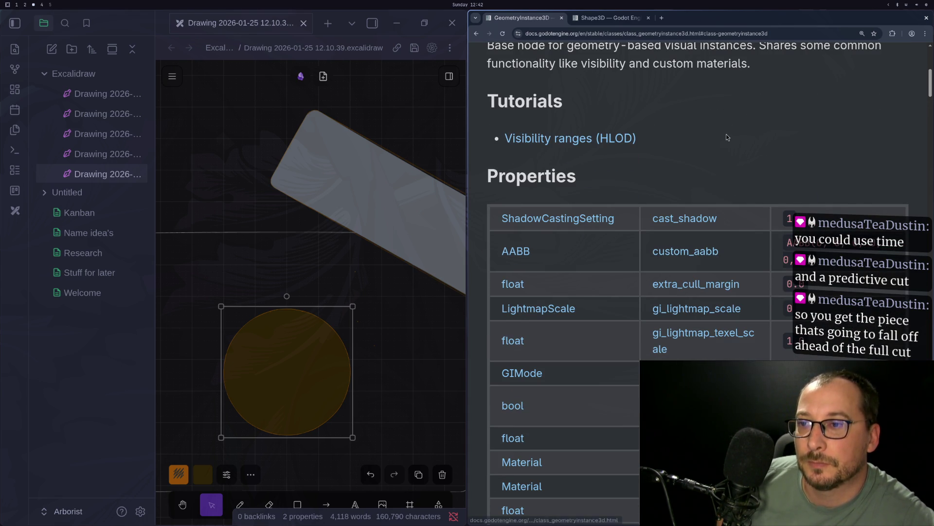
scroll(726, 134, up, 4)
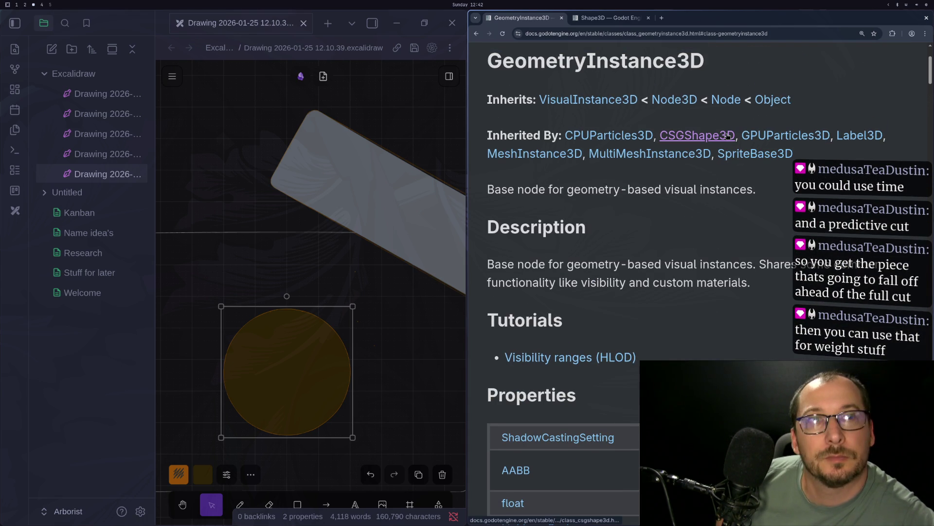
scroll(676, 229, up, 2)
scroll(676, 229, down, 2)
scroll(677, 229, down, 5)
scroll(685, 233, down, 3)
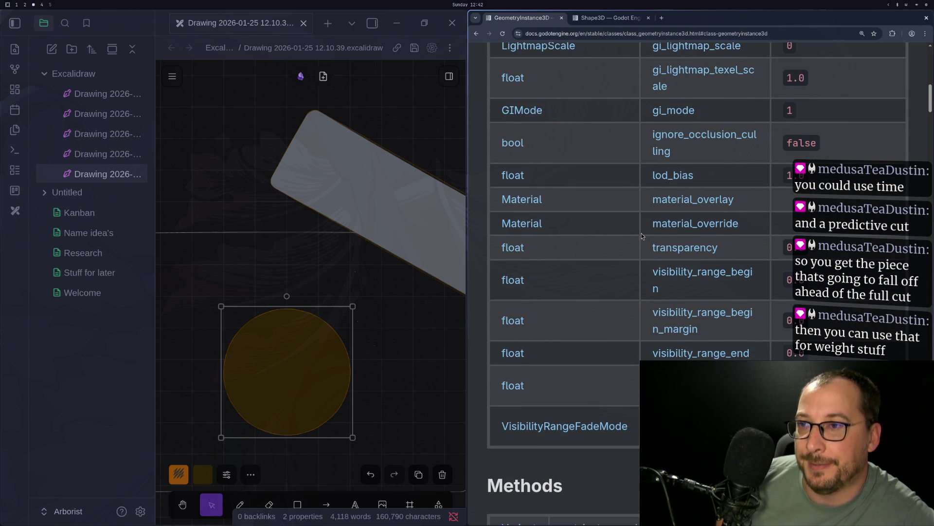
scroll(641, 236, down, 3)
scroll(642, 236, up, 5)
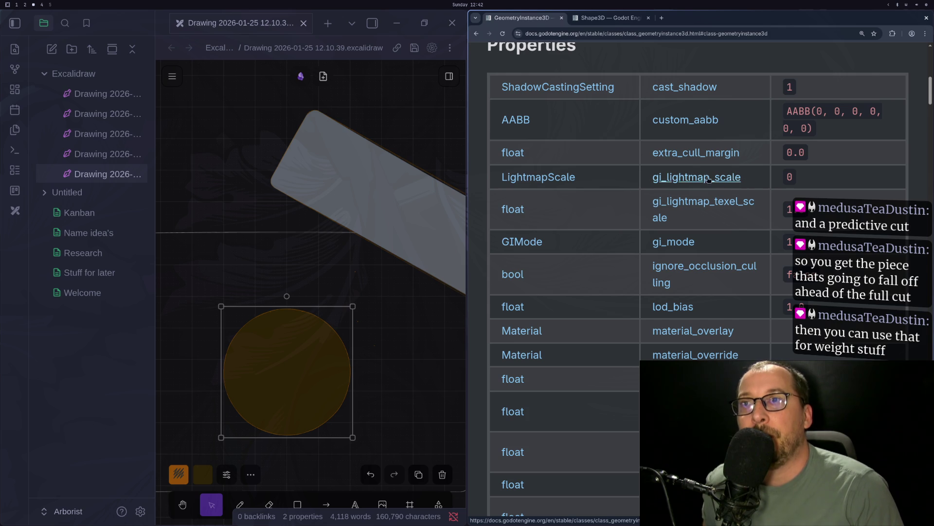
scroll(638, 161, up, 1)
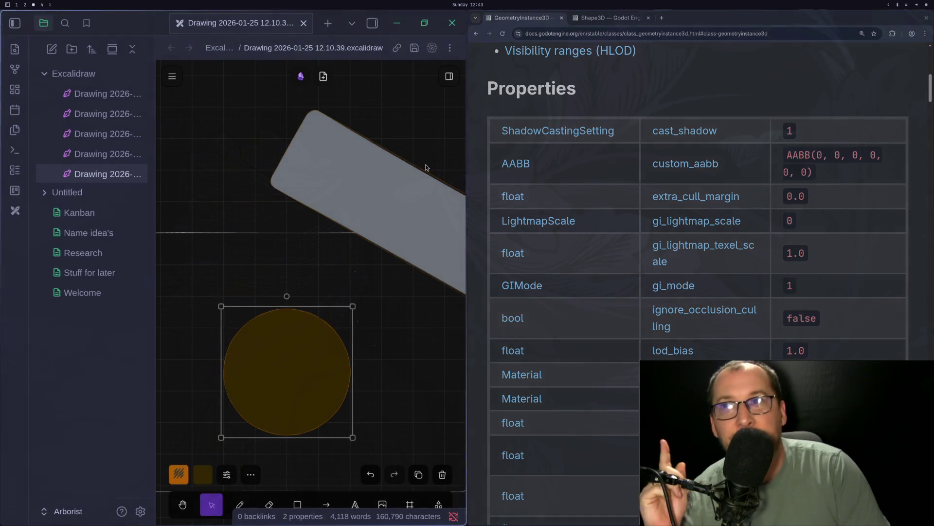
click(506, 164)
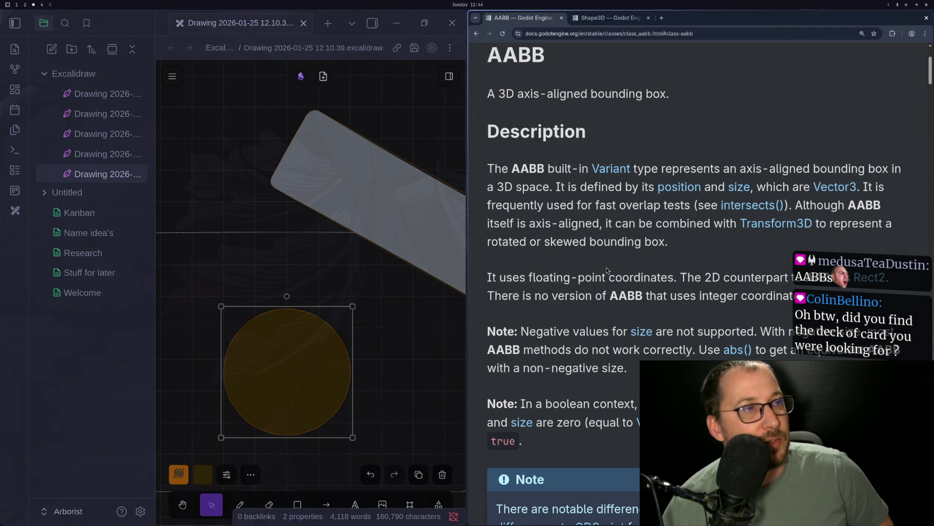
- Scroll through the AABB reference, then switch to the Shape3D class reference and its inheriting shapes
scroll(614, 221, down, 2)
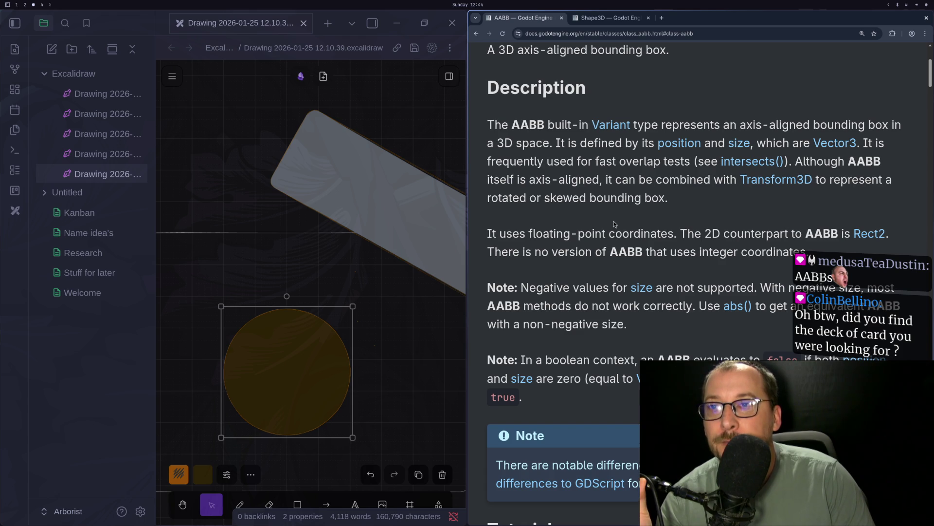
scroll(614, 221, down, 2)
scroll(614, 220, down, 4)
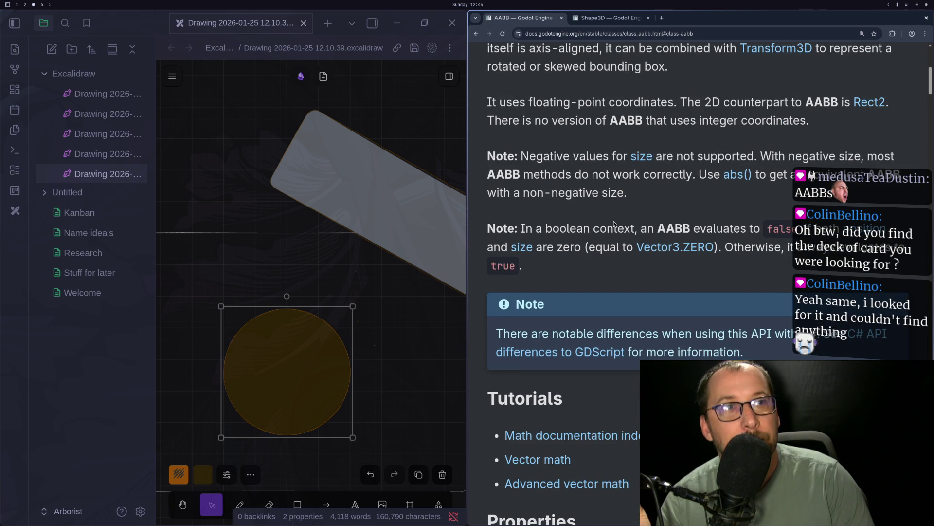
scroll(615, 221, up, 6)
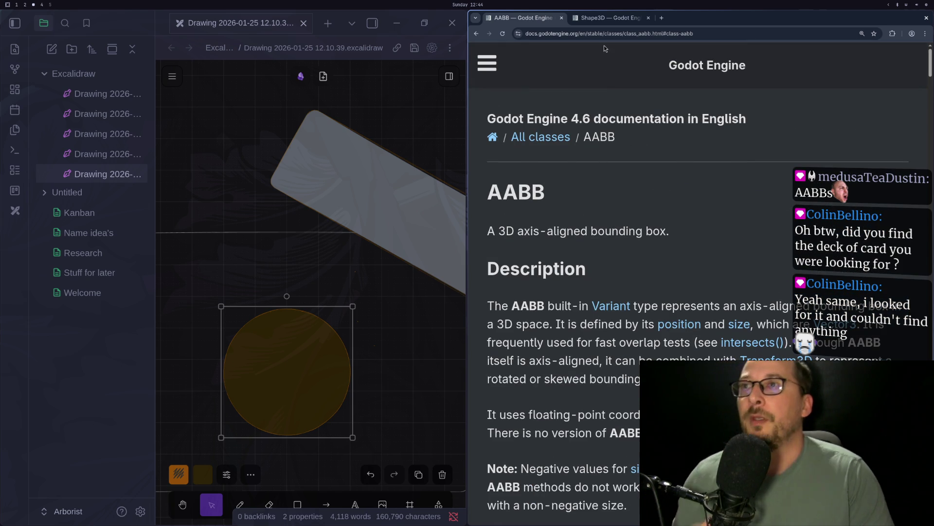
click(608, 18)
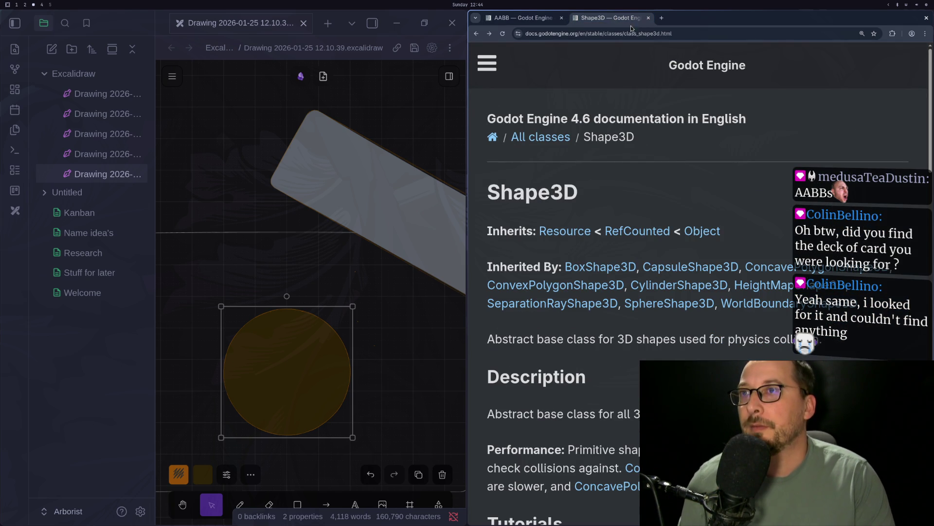
click(698, 37)
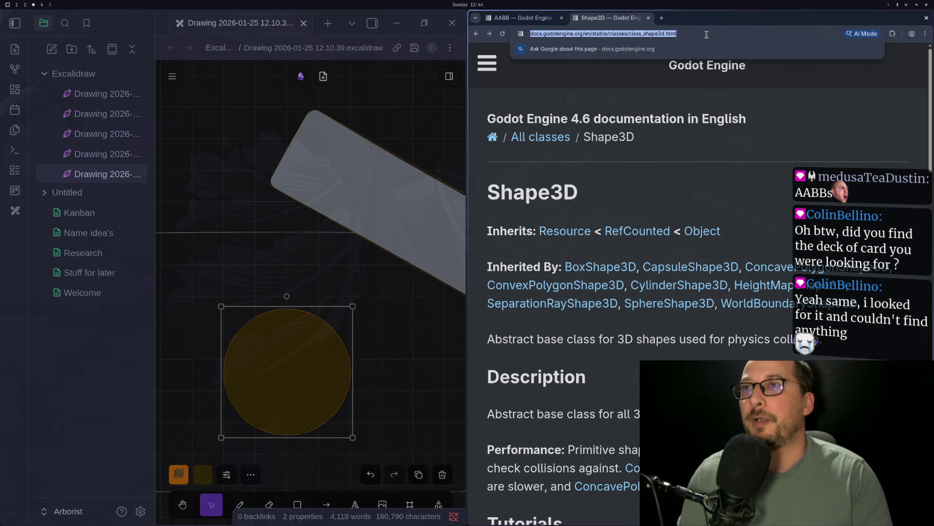
- Edit the docs URL from shape3d to shape2d to load the Shape2D reference
click(680, 34)
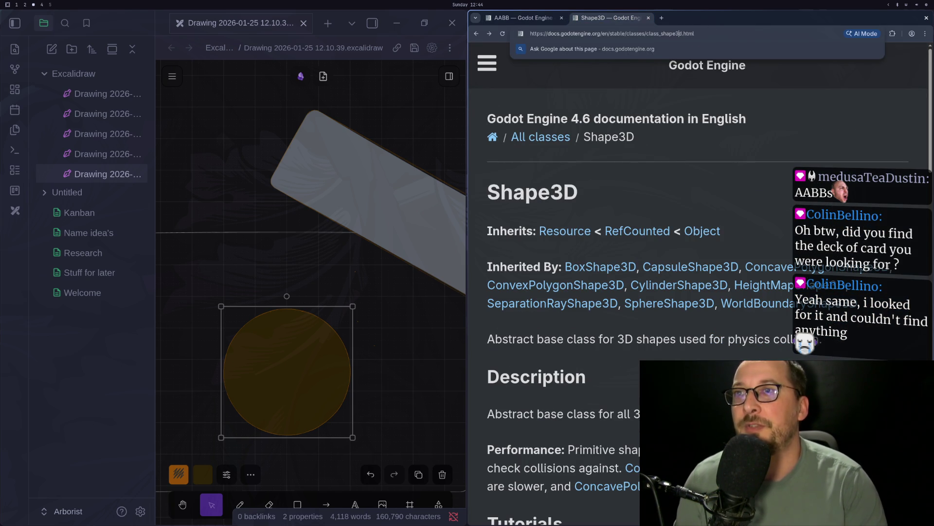
key(BackSpace)
text(2)
key(Return)
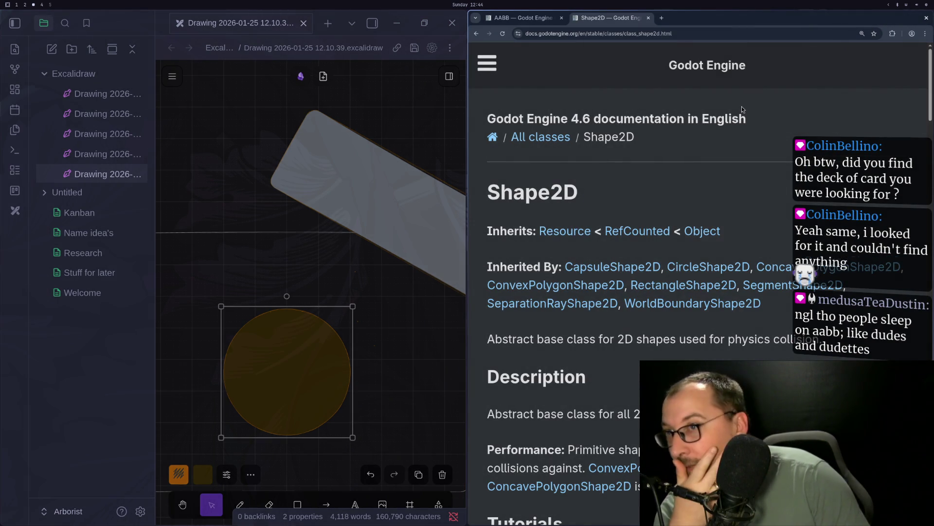
- Read through the Shape2D class reference page
scroll(741, 106, down, 3)
scroll(742, 106, down, 3)
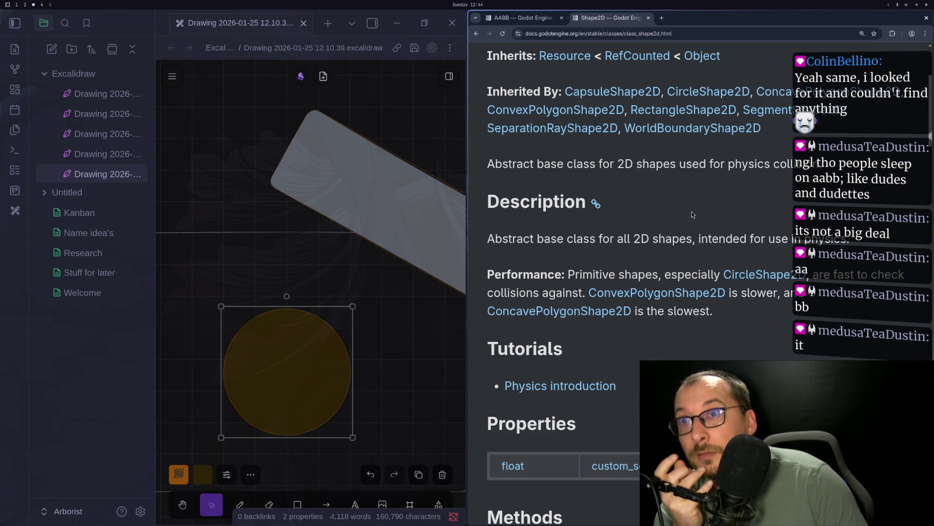
scroll(693, 214, down, 5)
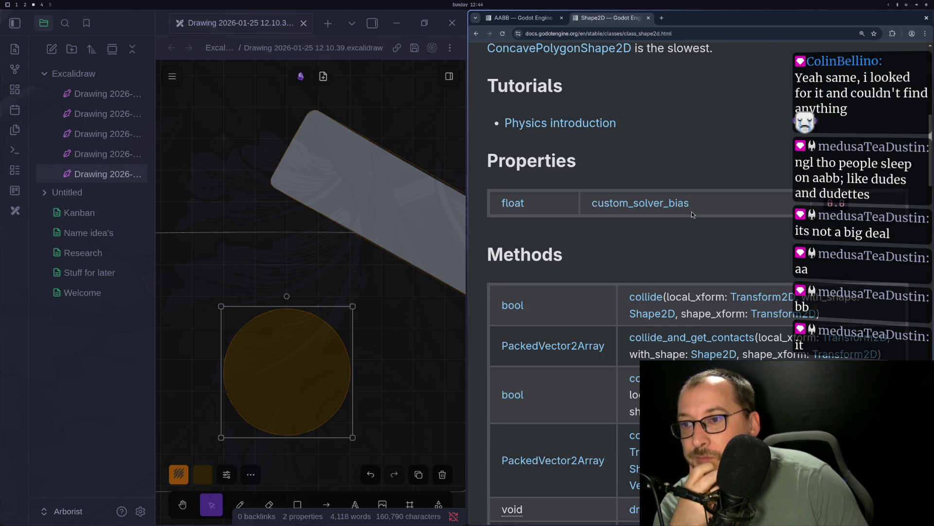
scroll(692, 215, down, 2)
scroll(691, 211, up, 6)
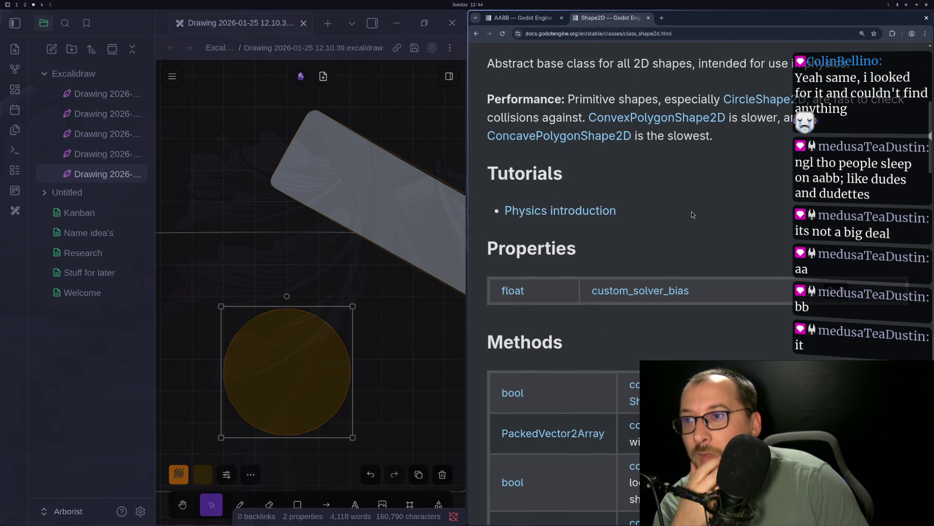
scroll(691, 211, up, 1)
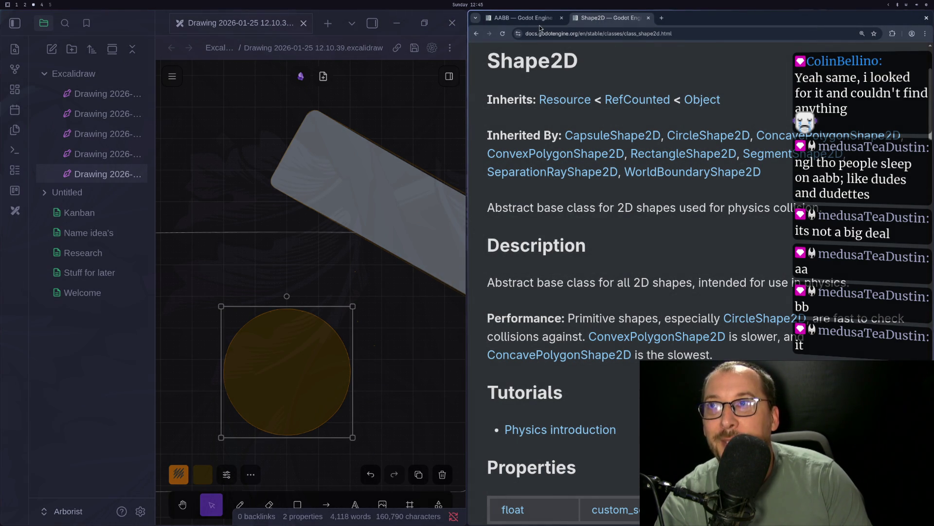
click(538, 19)
- Scroll to the AABB Methods table and read the get_endpoint description
scroll(811, 206, down, 10)
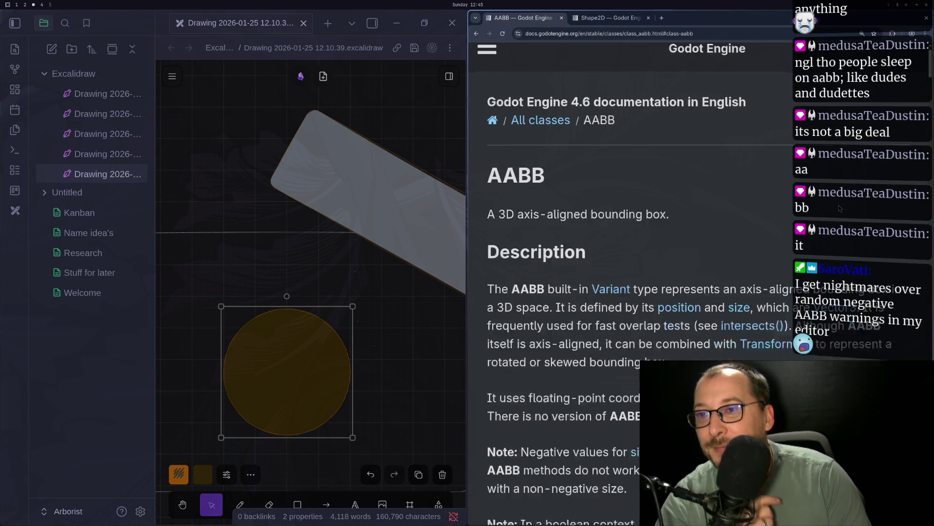
scroll(811, 206, down, 8)
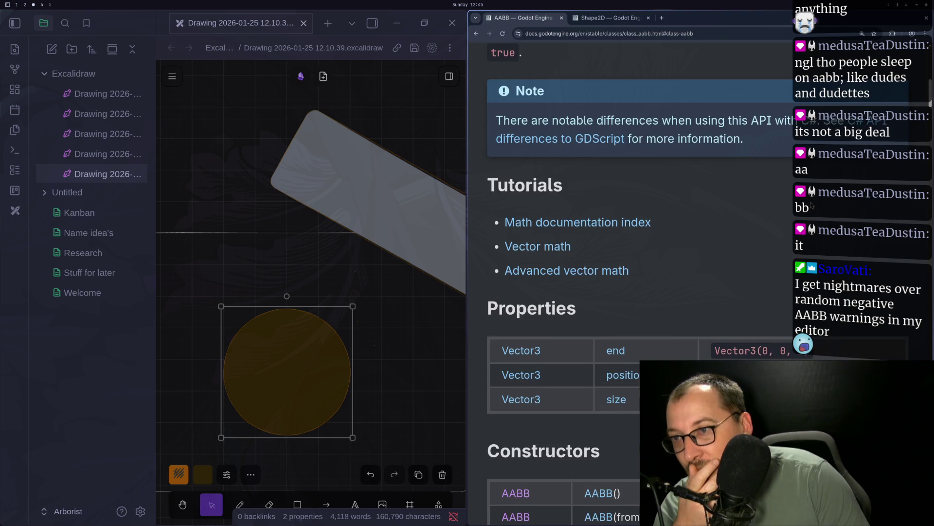
scroll(811, 206, down, 3)
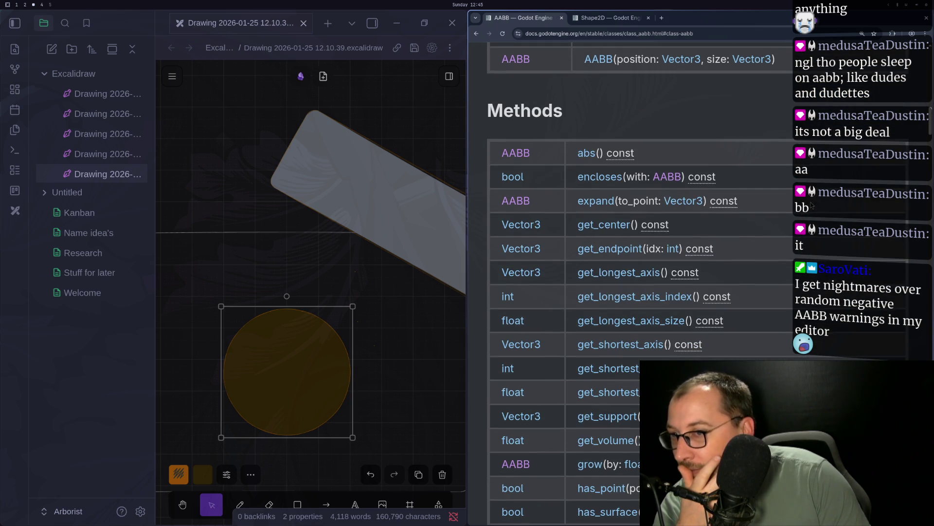
scroll(808, 203, down, 2)
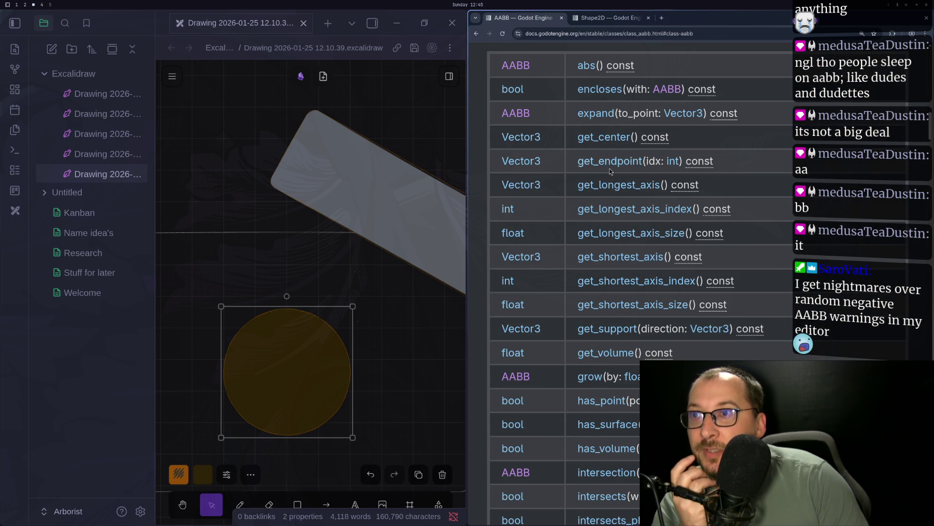
click(592, 157)
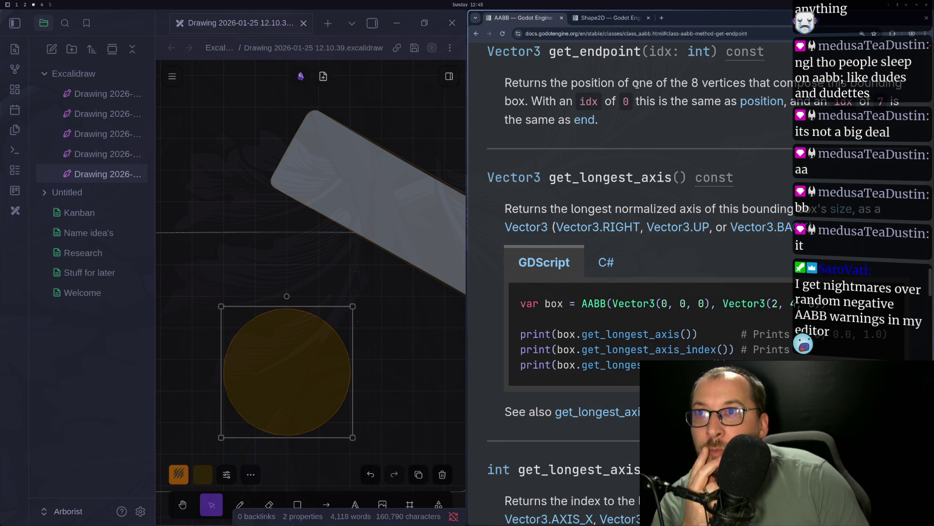
triple_click(695, 82)
click(665, 130)
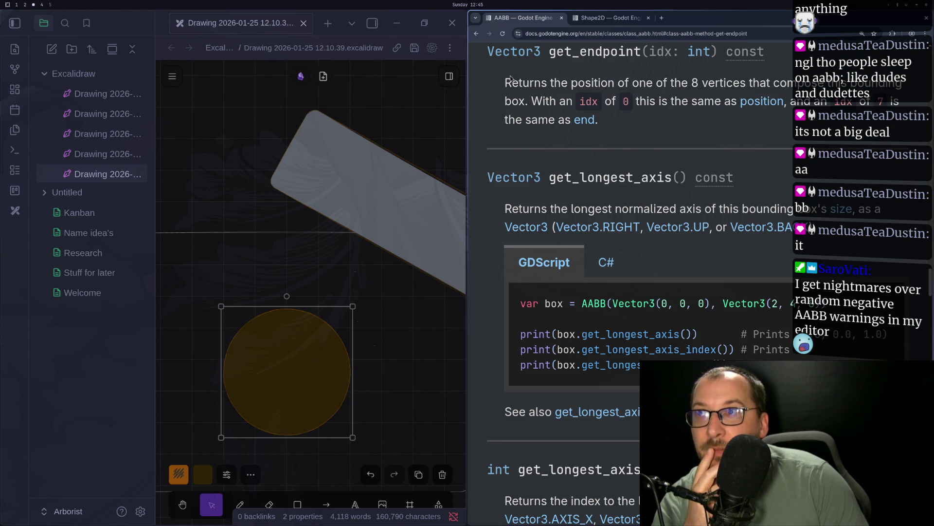
click(477, 34)
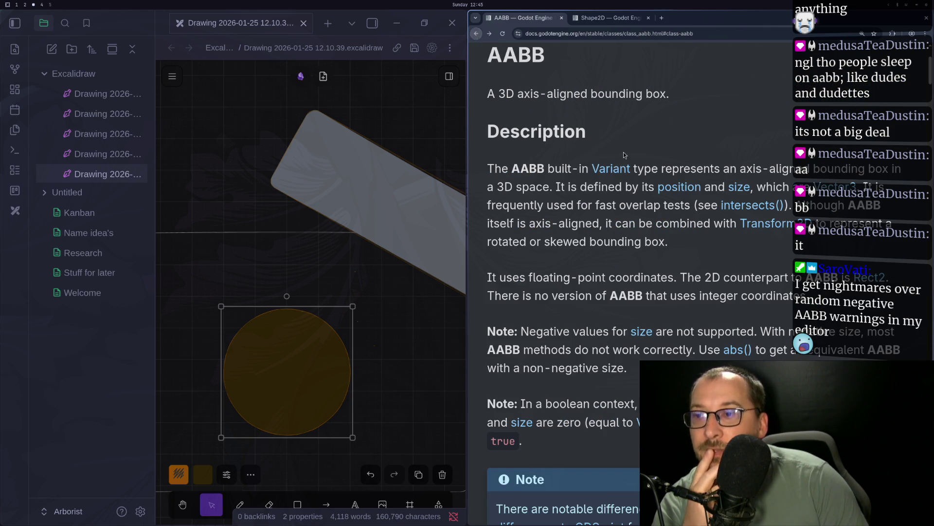
- Scroll down the AABB Methods table past get_volume, grow, has_point, intersection and merge
scroll(625, 160, down, 10)
scroll(624, 176, down, 3)
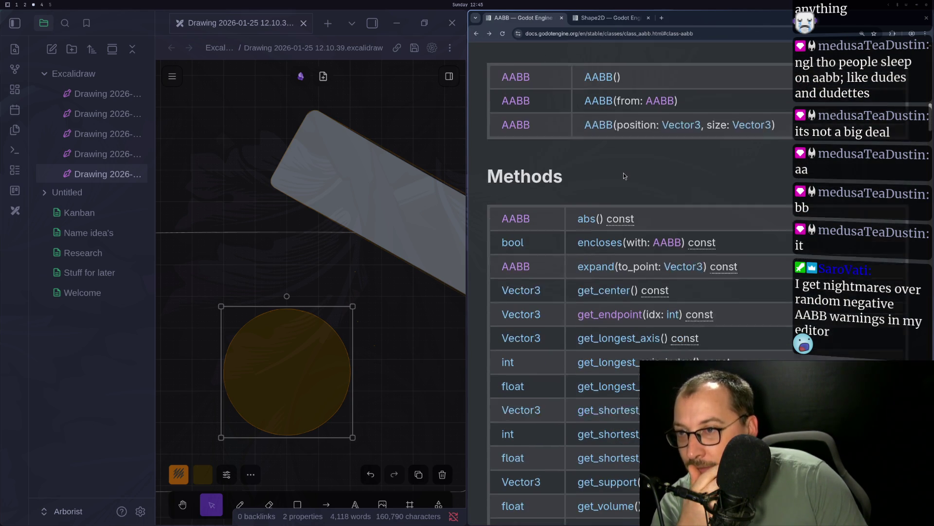
scroll(625, 176, down, 2)
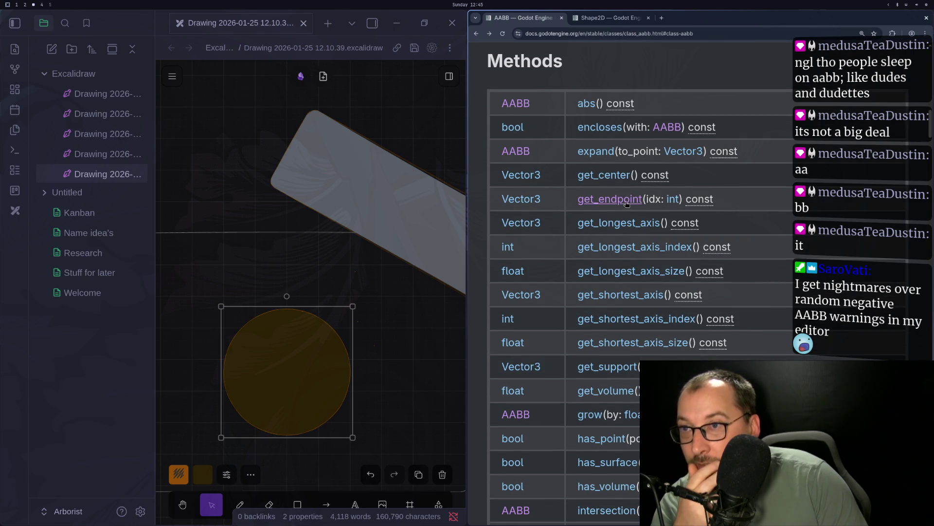
scroll(623, 294, down, 3)
scroll(623, 294, down, 2)
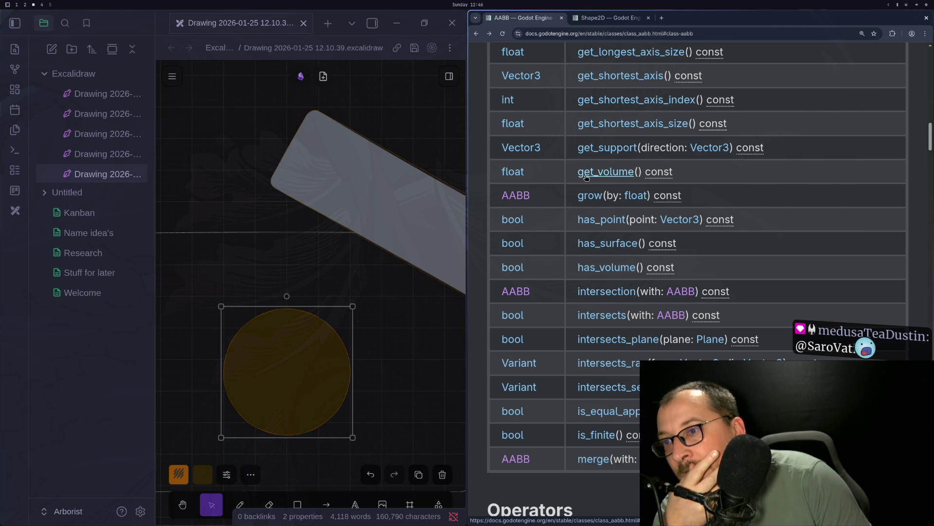
scroll(586, 178, down, 3)
- Read further down the AABB reference, then bring up controller_chainsaw.gd in Neovim
scroll(586, 179, down, 3)
scroll(587, 178, up, 5)
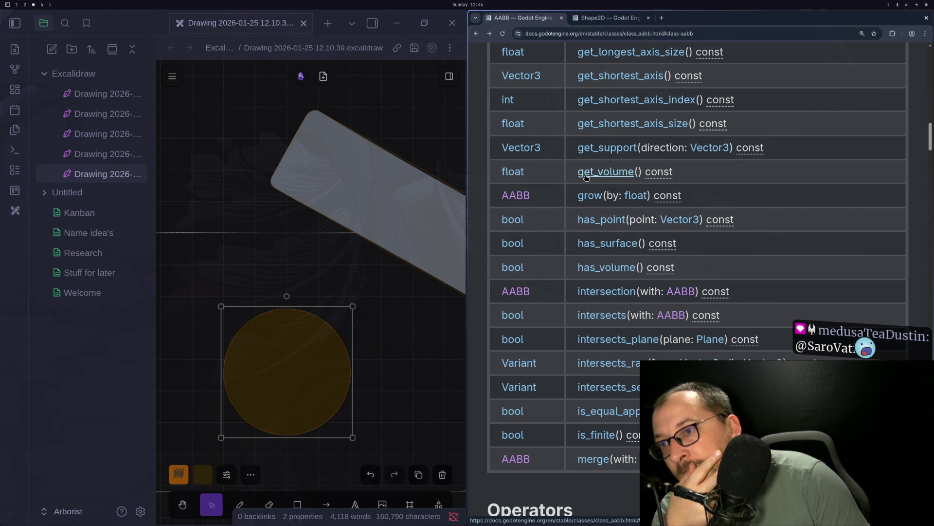
scroll(586, 176, up, 5)
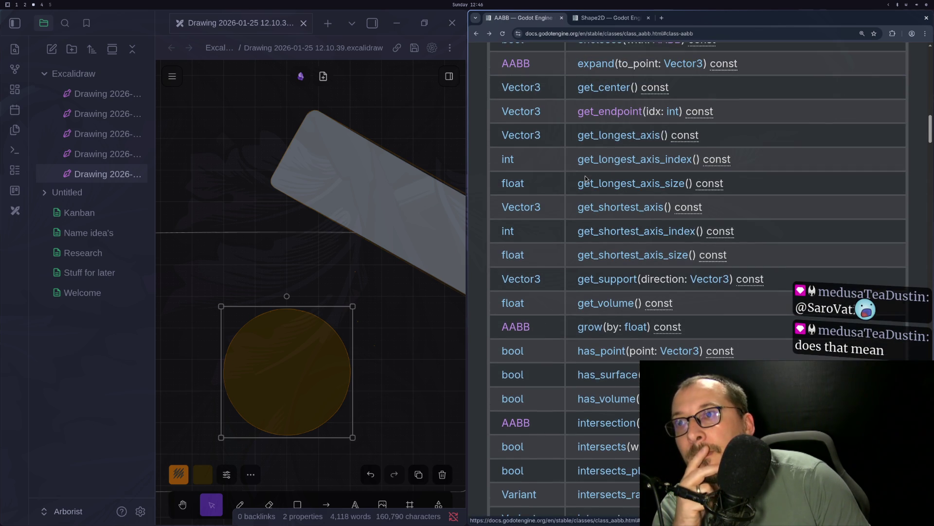
scroll(586, 178, down, 1)
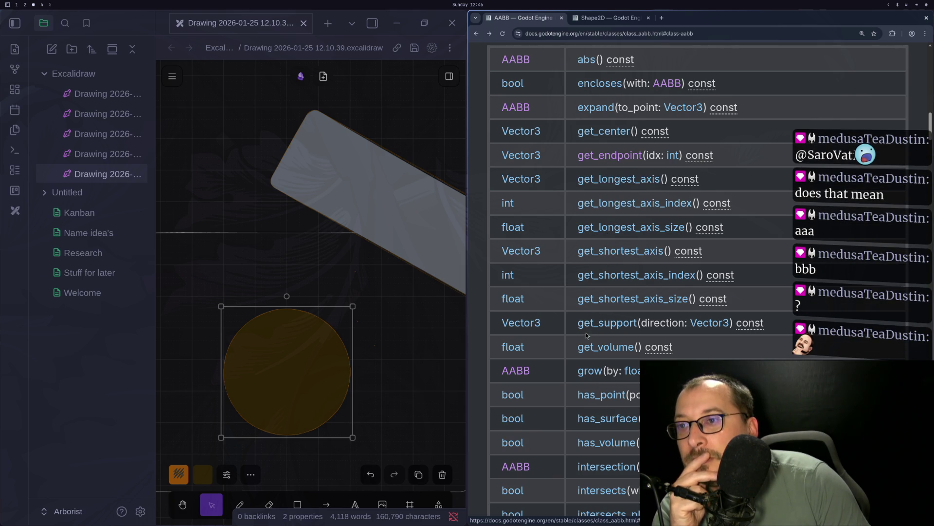
scroll(589, 344, down, 2)
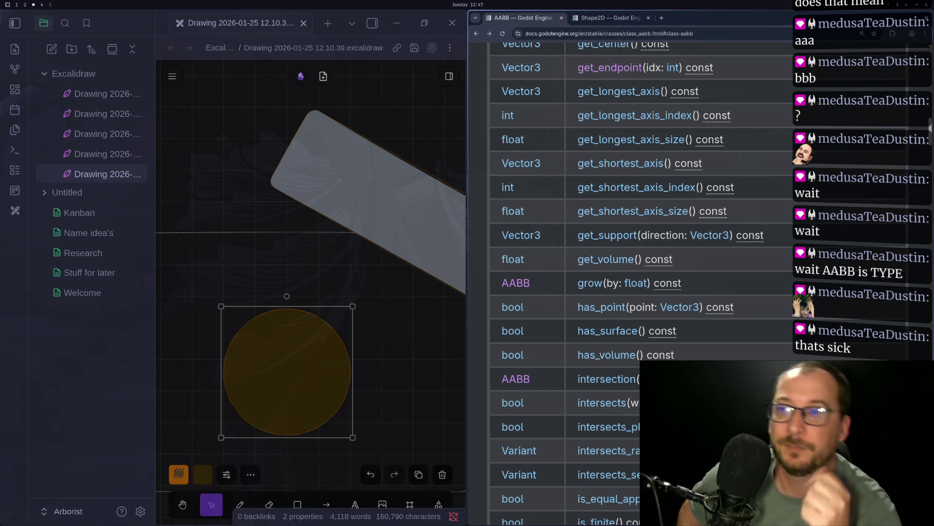
scroll(632, 243, down, 3)
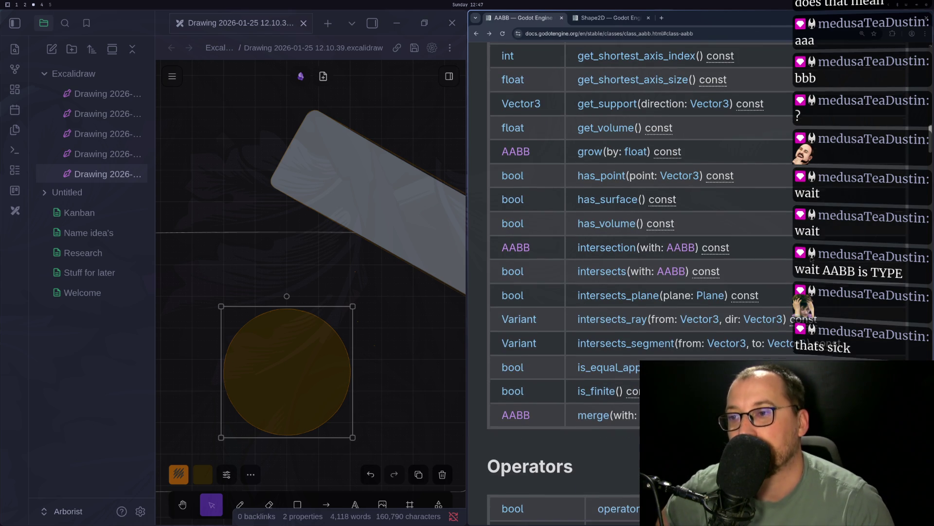
scroll(811, 259, up, 6)
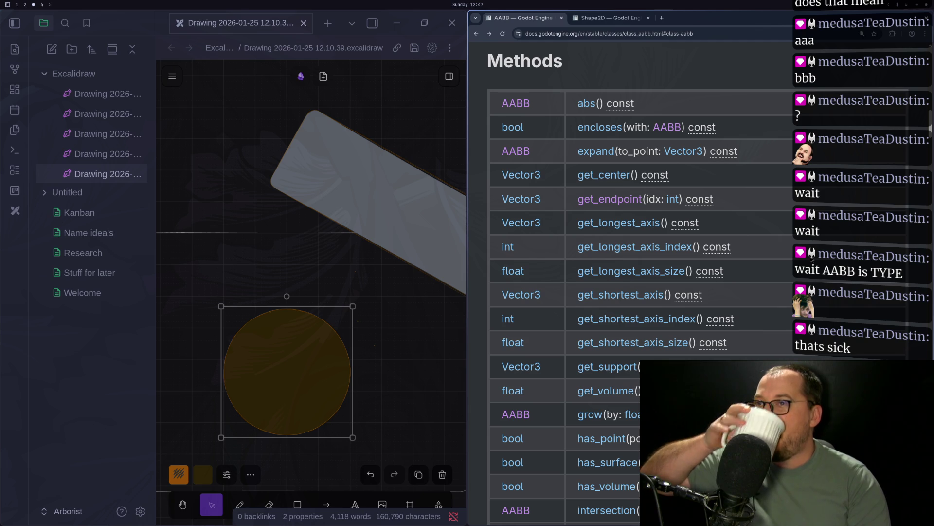
scroll(811, 260, down, 1)
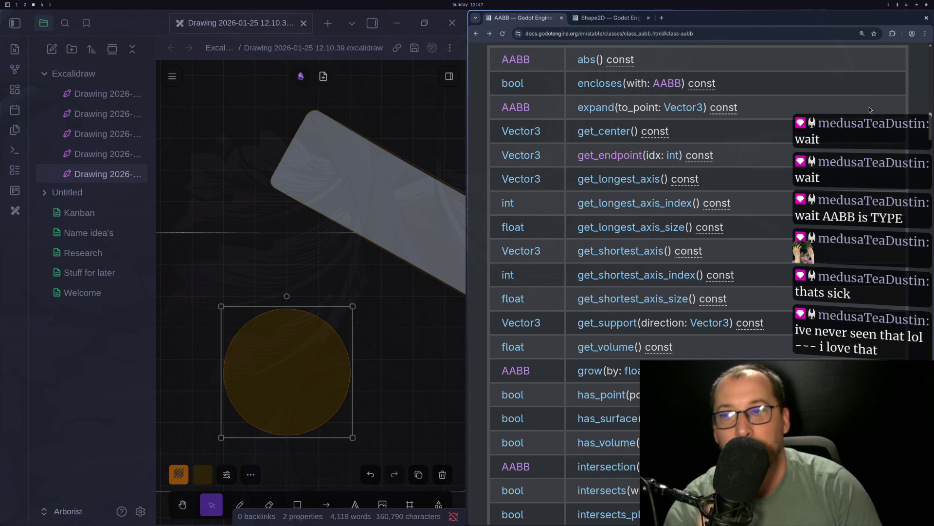
scroll(742, 213, down, 3)
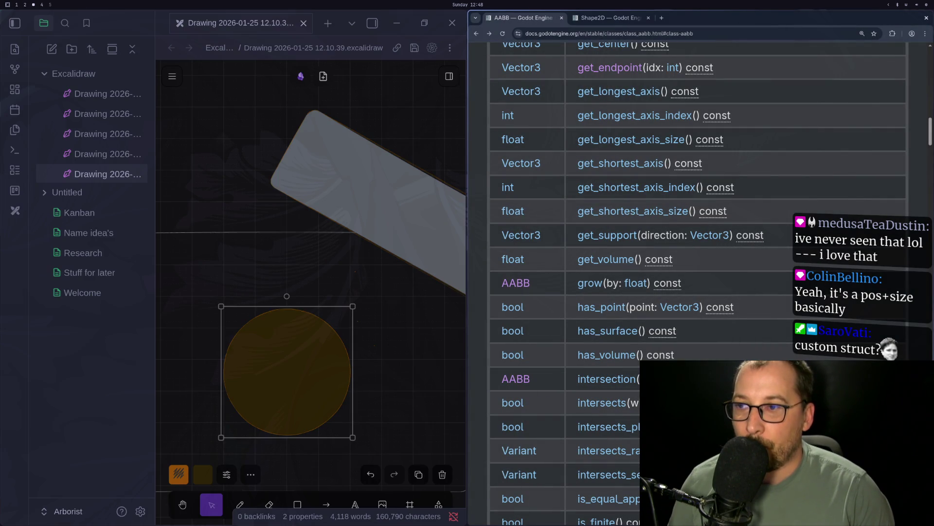
key(super+1)
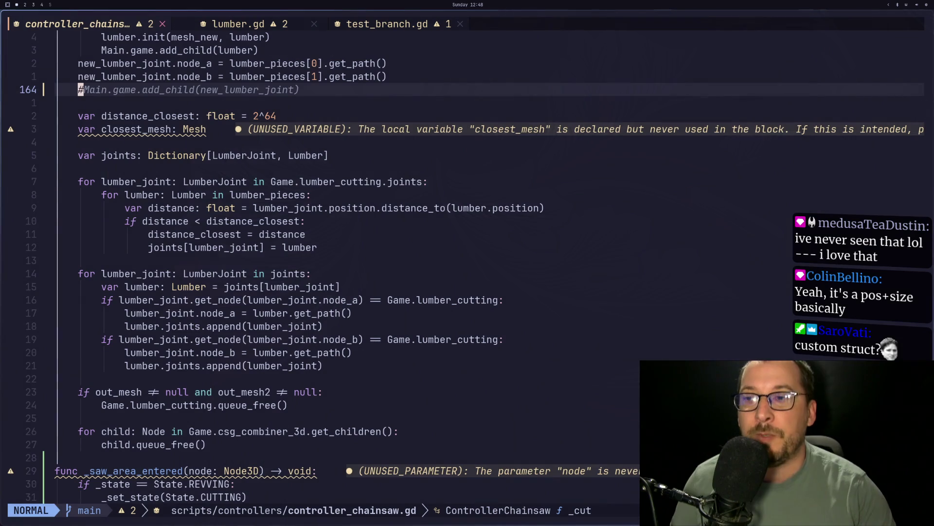
- Return to the Excalidraw workspace and pan the canvas to a blank area near the sketches
key(super+2)
key(super+3)
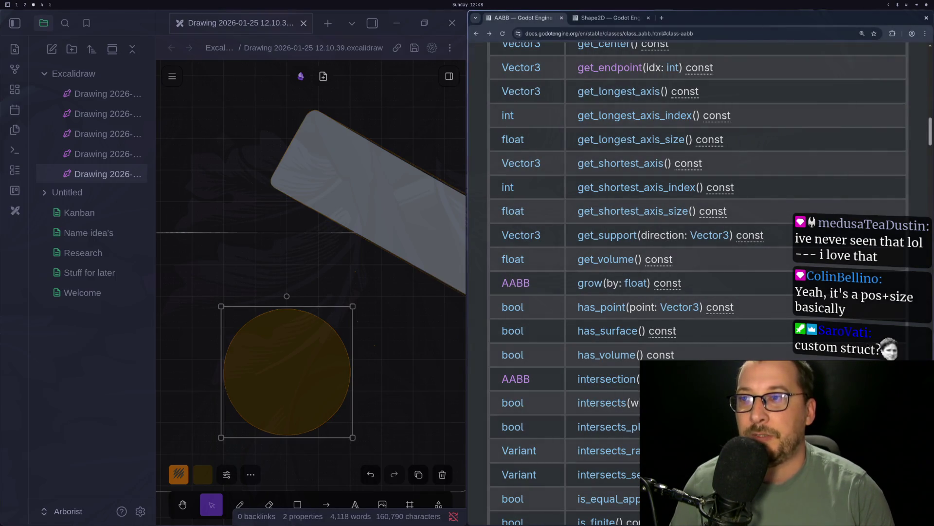
scroll(203, 108, down, 5)
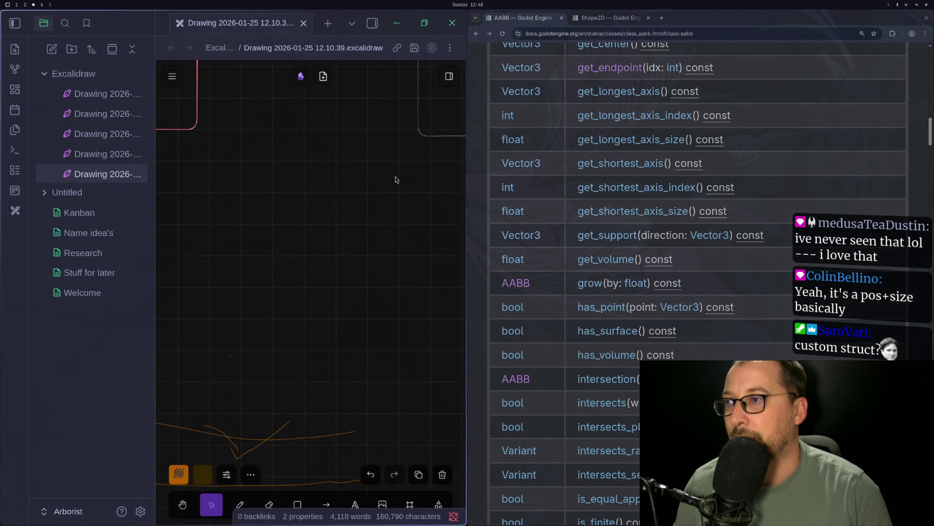
mouse_move(357, 276)
mouse_down()
mouse_move(273, 287)
mouse_move(330, 287)
mouse_up()
scroll(311, 279, up, 5)
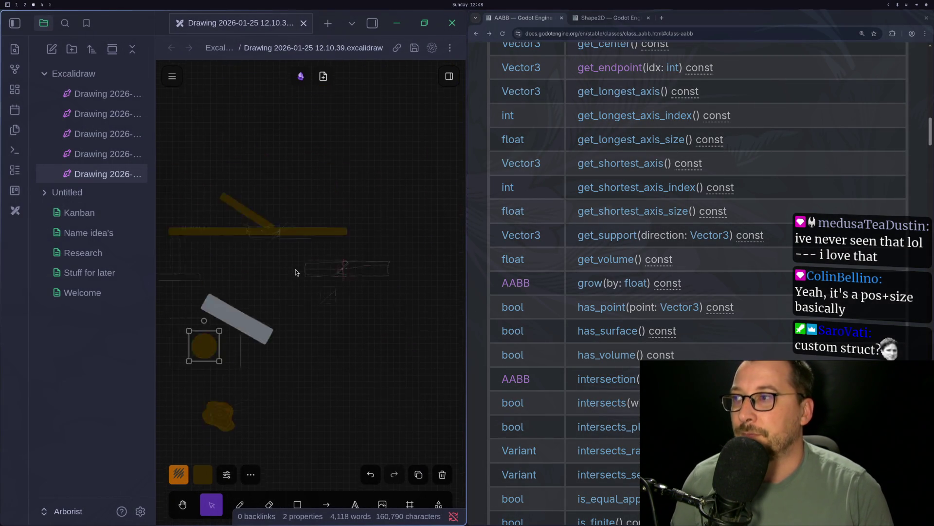
scroll(296, 427, down, 3)
scroll(304, 277, up, 8)
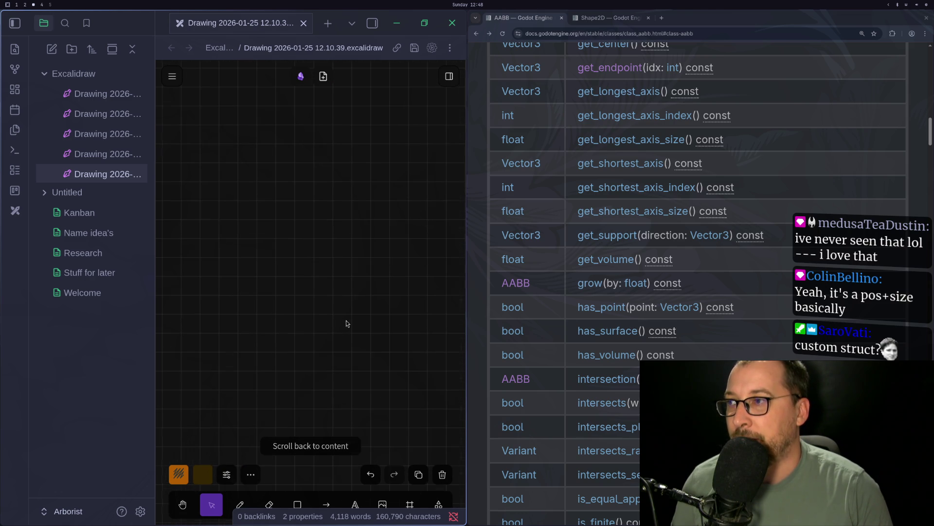
scroll(352, 425, down, 1)
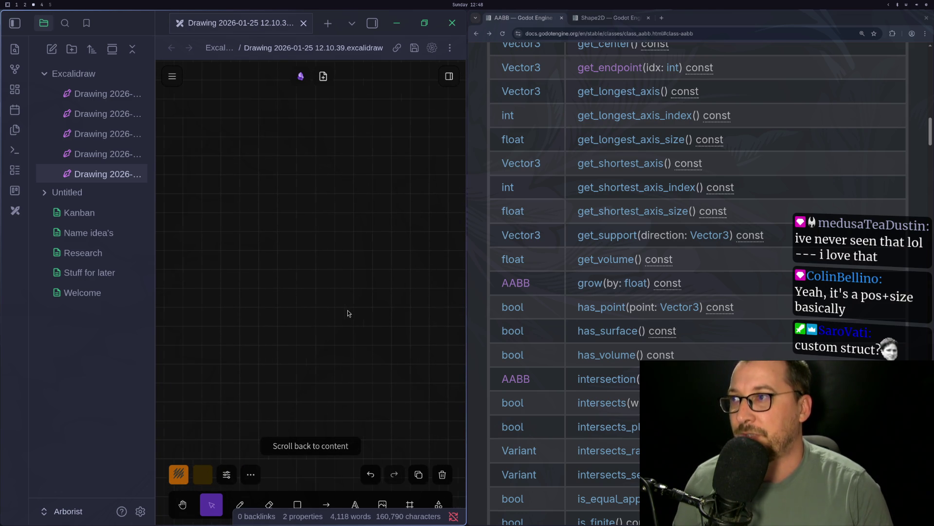
mouse_move(302, 215)
mouse_down()
mouse_move(359, 266)
mouse_move(413, 343)
mouse_up()
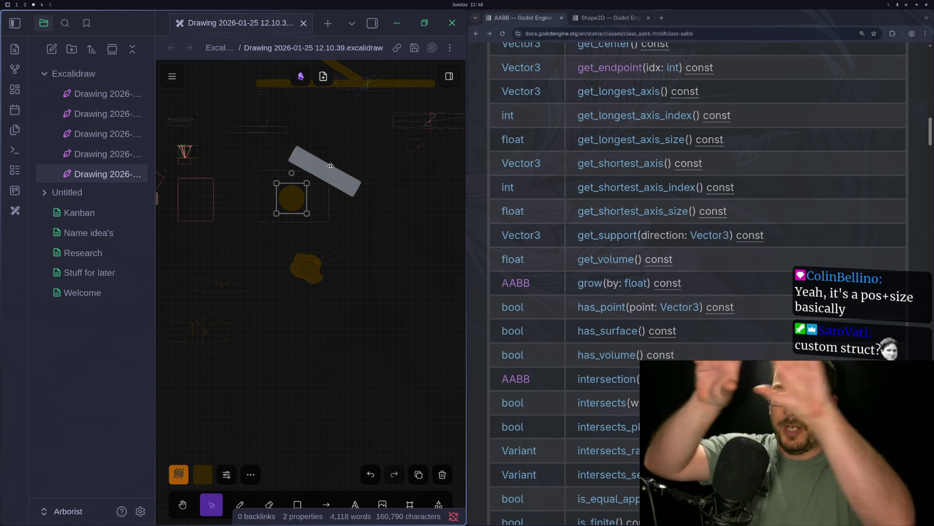
- Enlarge the AABB documentation page and select Excalidraw's freedraw pencil
key(ctrl+plus)
scroll(428, 302, down, 10)
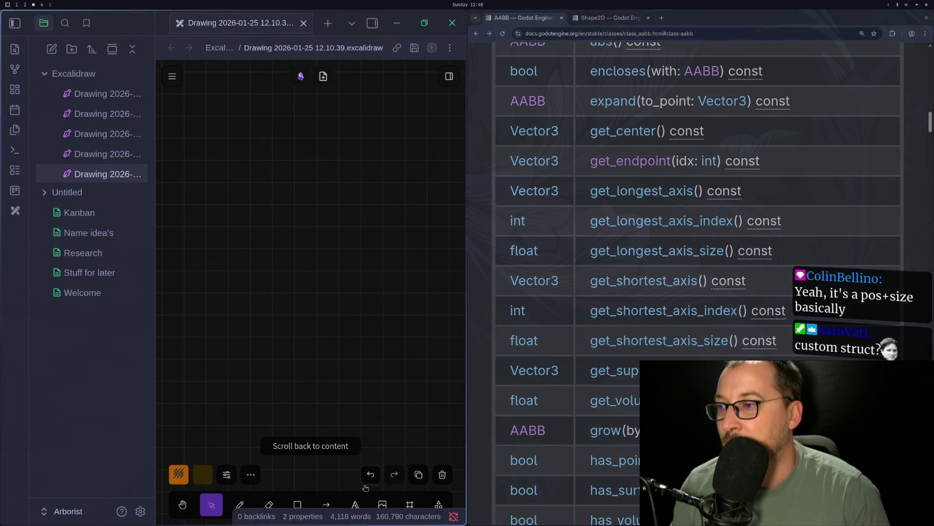
click(240, 504)
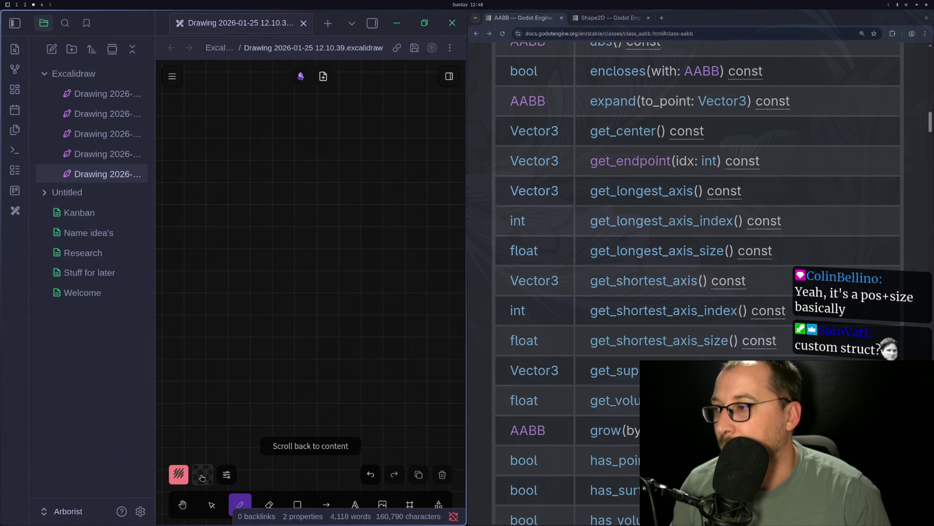
- Fullscreen Obsidian, set a blue stroke, and draw the slanted log-like shape
key(super+f)
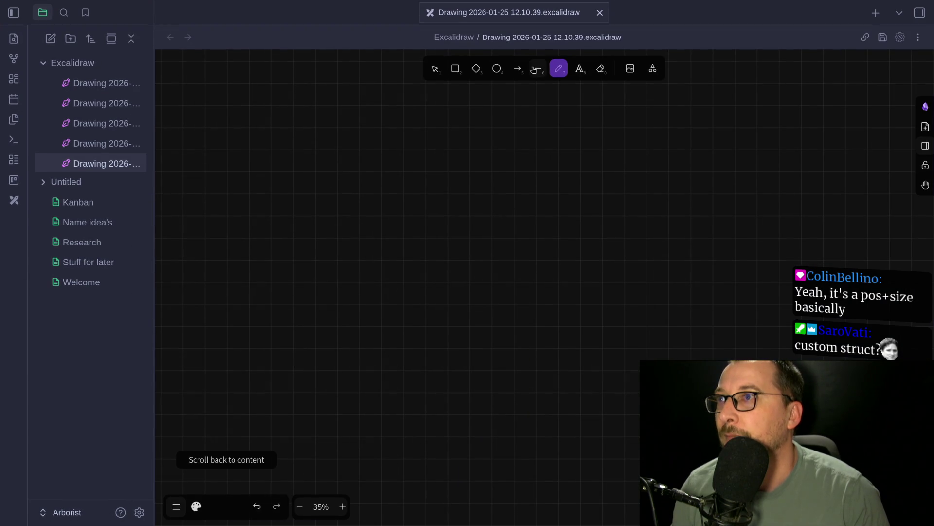
click(196, 506)
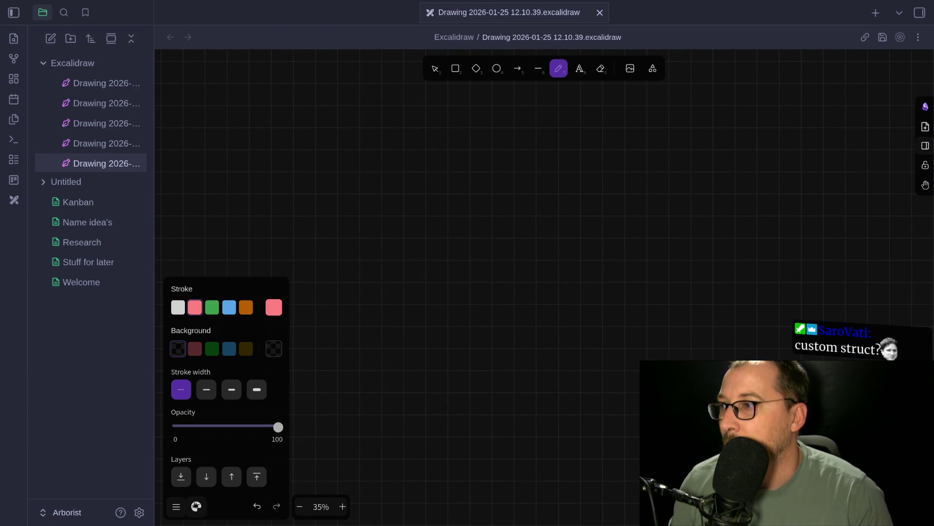
click(229, 307)
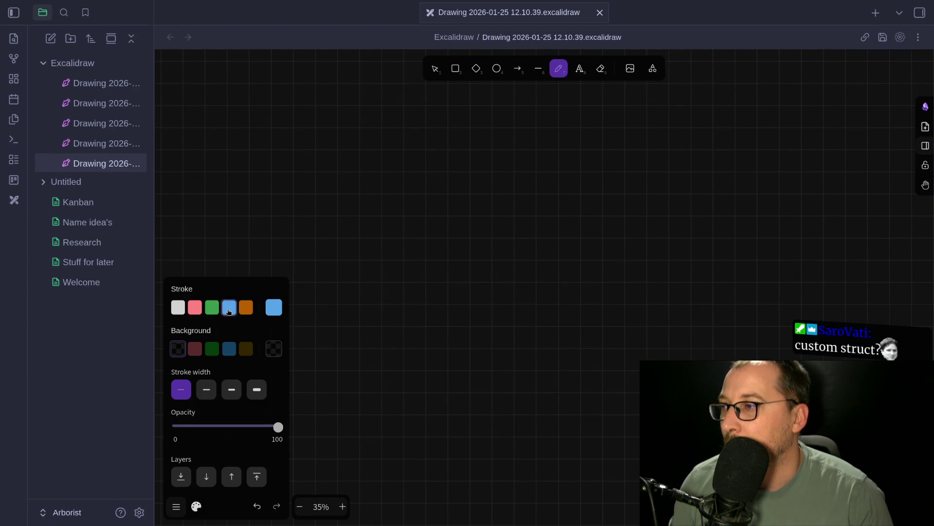
mouse_move(463, 211)
mouse_down()
mouse_move(498, 211)
mouse_move(518, 265)
mouse_move(620, 379)
mouse_up()
mouse_move(500, 209)
mouse_down()
mouse_move(662, 356)
mouse_move(616, 417)
mouse_move(619, 457)
mouse_up()
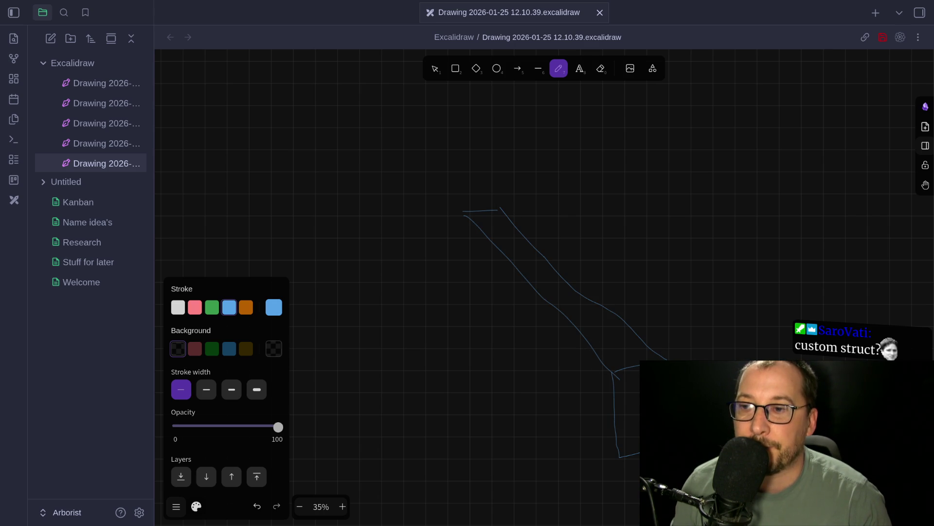
mouse_move(459, 213)
mouse_down()
mouse_move(463, 281)
mouse_move(619, 455)
mouse_up()
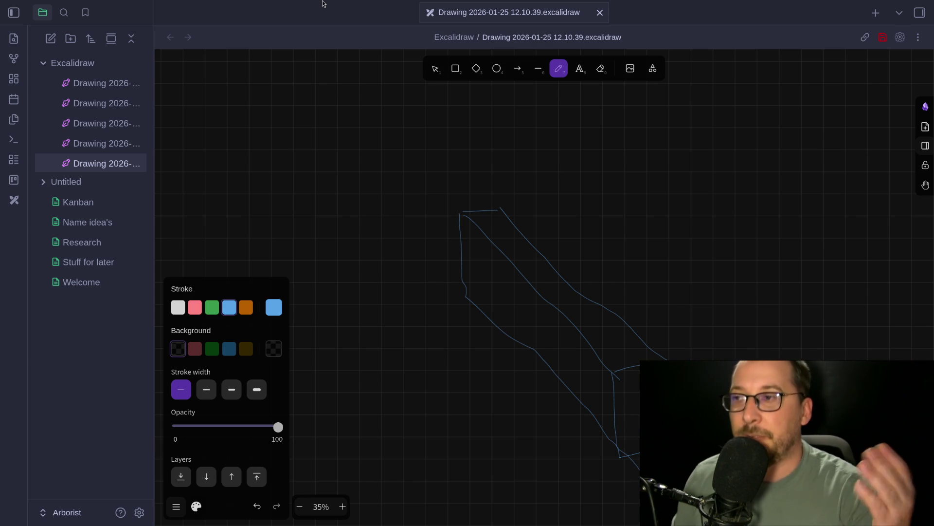
- Sketch a rough blue 3D box with top, sides, bottom and an inner edge
scroll(451, 207, up, 5)
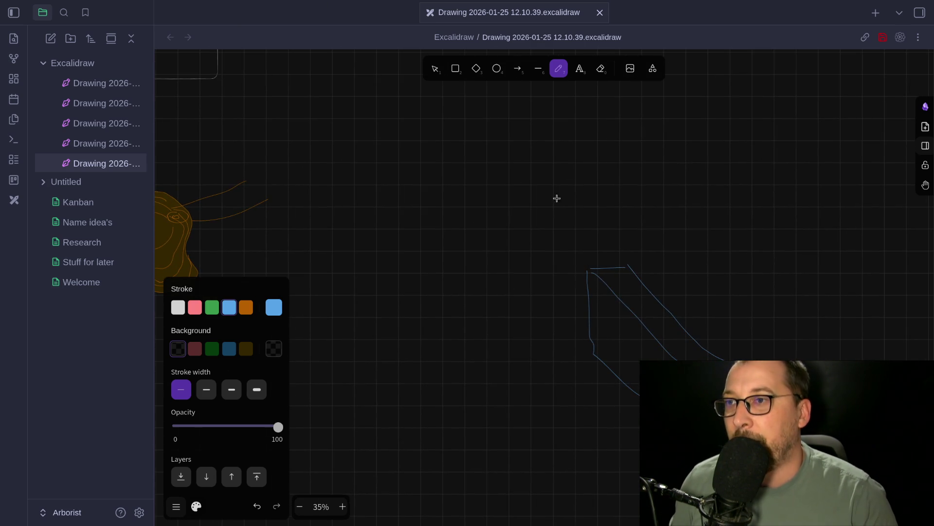
scroll(611, 358, left, 5)
scroll(611, 358, down, 2)
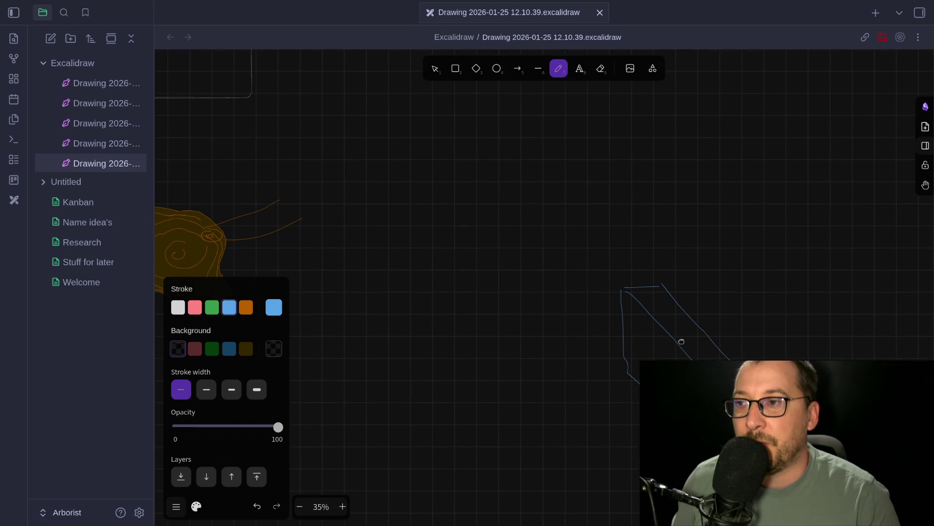
mouse_move(334, 255)
mouse_down()
mouse_move(514, 258)
mouse_move(534, 291)
mouse_move(535, 386)
mouse_up()
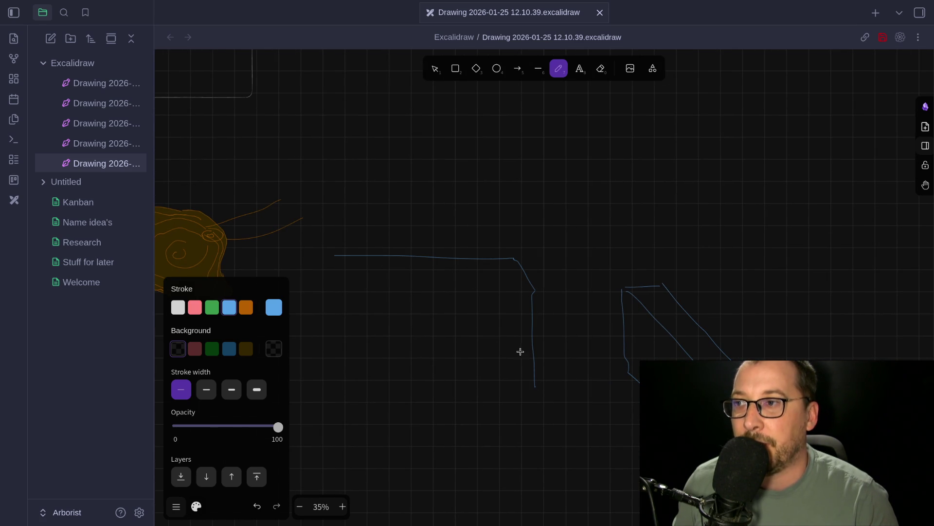
mouse_move(334, 262)
mouse_down()
mouse_move(376, 298)
mouse_move(388, 434)
mouse_move(395, 422)
mouse_move(563, 417)
mouse_up()
key(ctrl+z)
drag(382, 382, 525, 382)
drag(374, 296, 529, 303)
mouse_move(328, 257)
mouse_down()
mouse_move(330, 321)
mouse_move(387, 373)
mouse_up()
drag(588, 304, 503, 294)
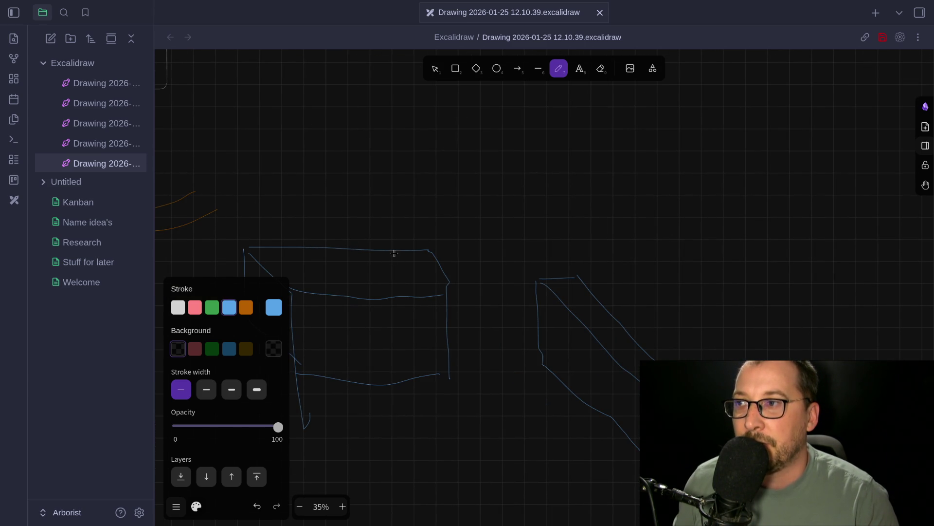
mouse_move(396, 253)
mouse_down()
mouse_move(420, 292)
mouse_move(427, 369)
mouse_up()
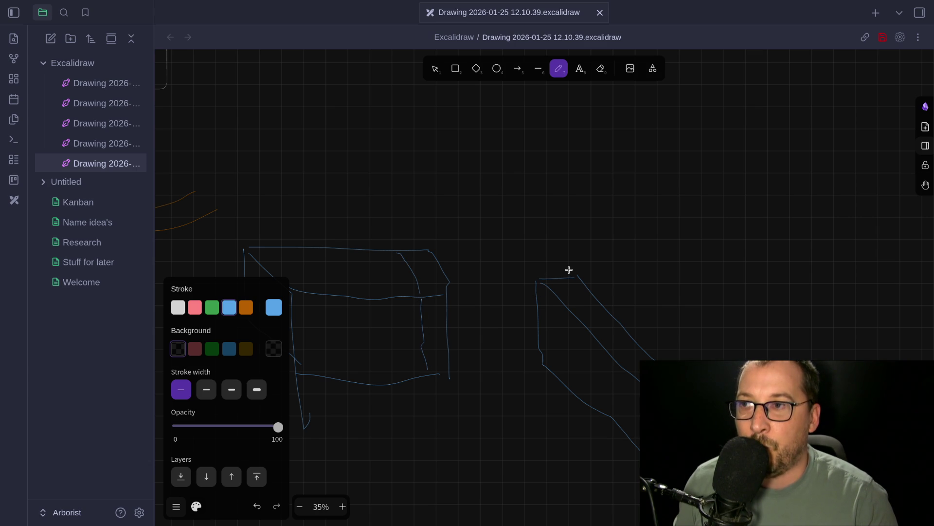
- Cap the top of the slanted shape and draw an oval around the box
mouse_move(541, 260)
mouse_down()
mouse_move(576, 259)
mouse_move(578, 250)
mouse_move(549, 260)
mouse_up()
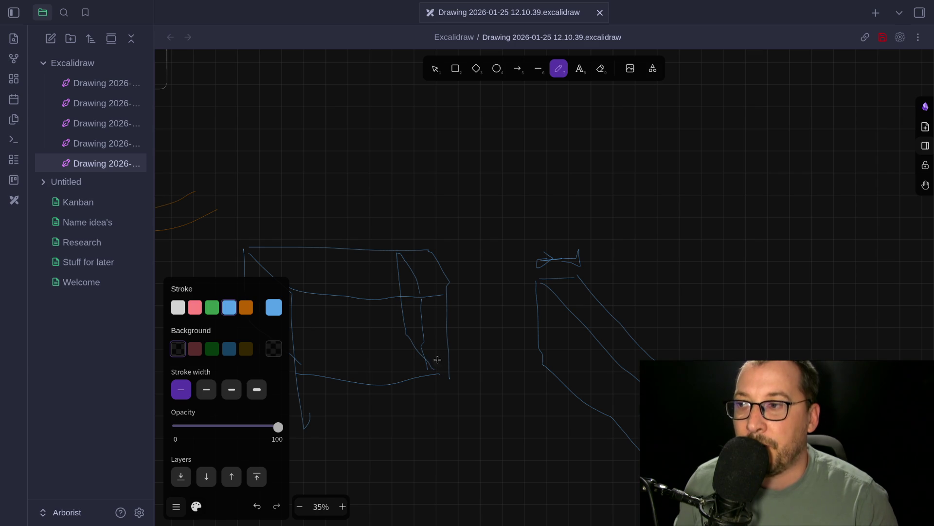
drag(438, 361, 537, 349)
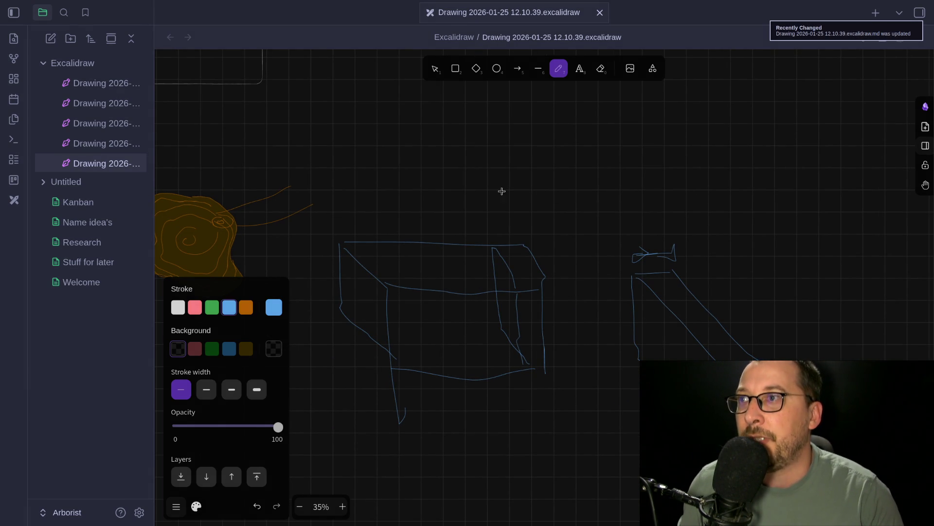
drag(551, 213, 538, 216)
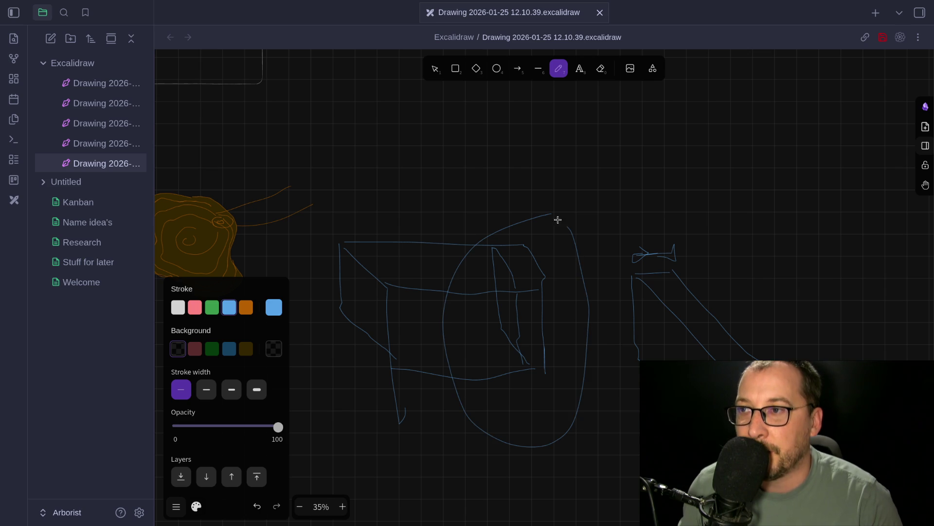
drag(774, 297, 719, 295)
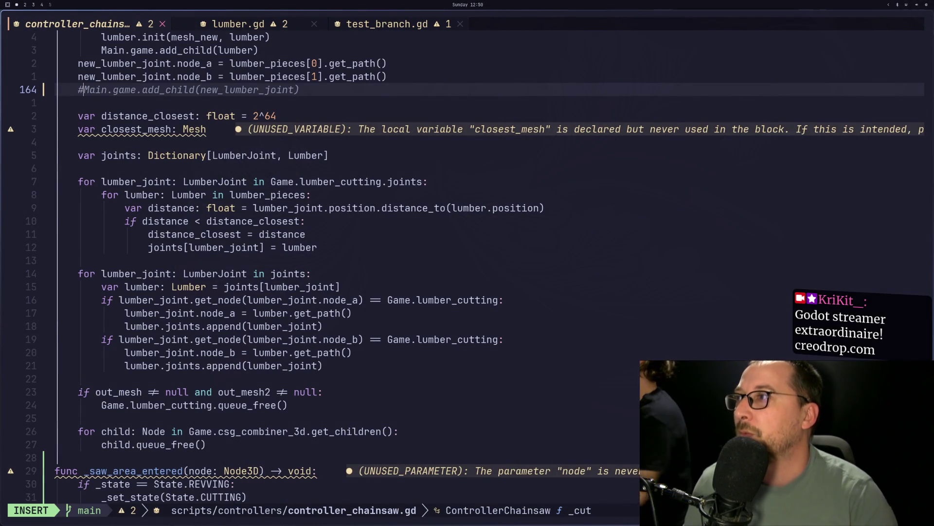
- Leave Neovim for the Godot editor showing the Game scene's 3D view
key(super+2)
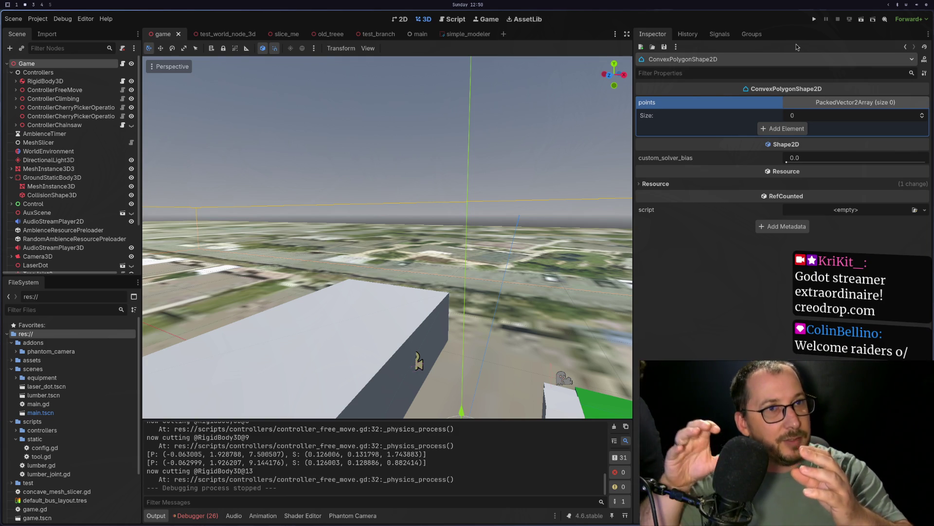
- Run the game, chainsaw the branch and tree trunk, then stop it with F8 and relaunch
click(814, 19)
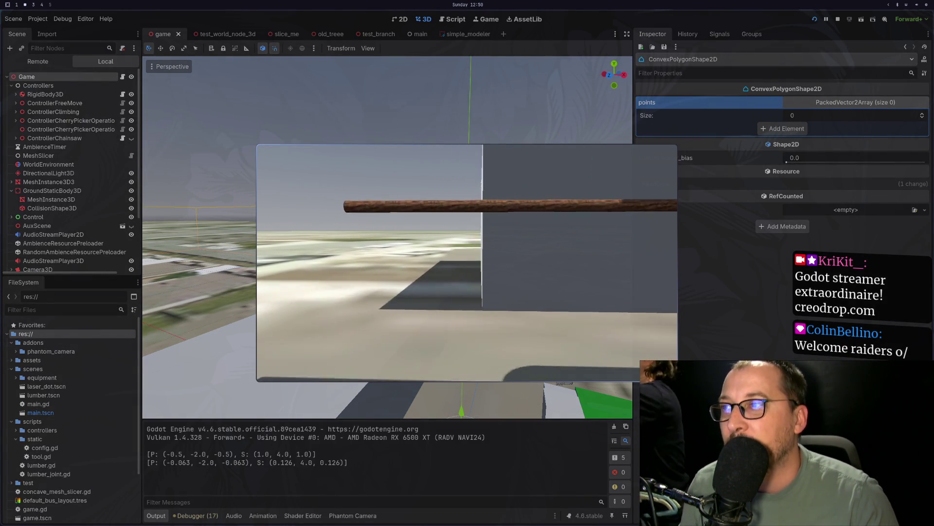
click(466, 262)
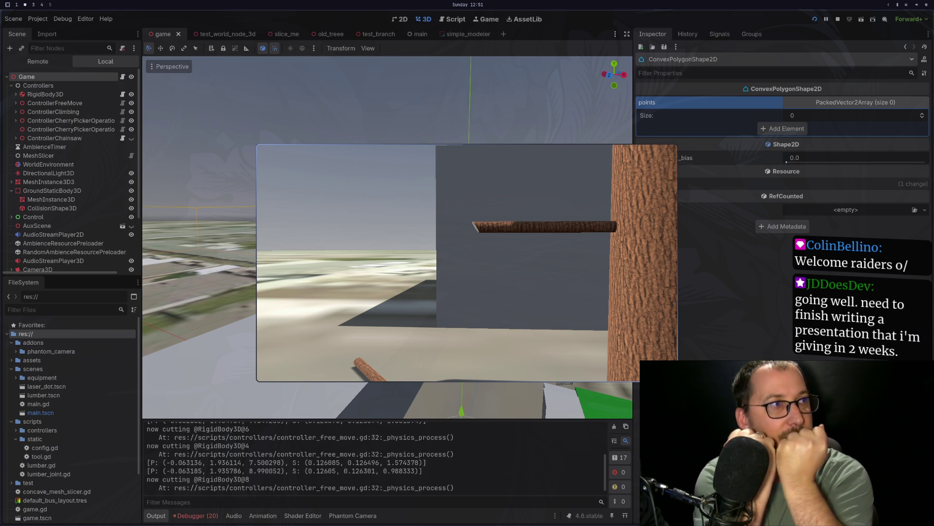
key(w)
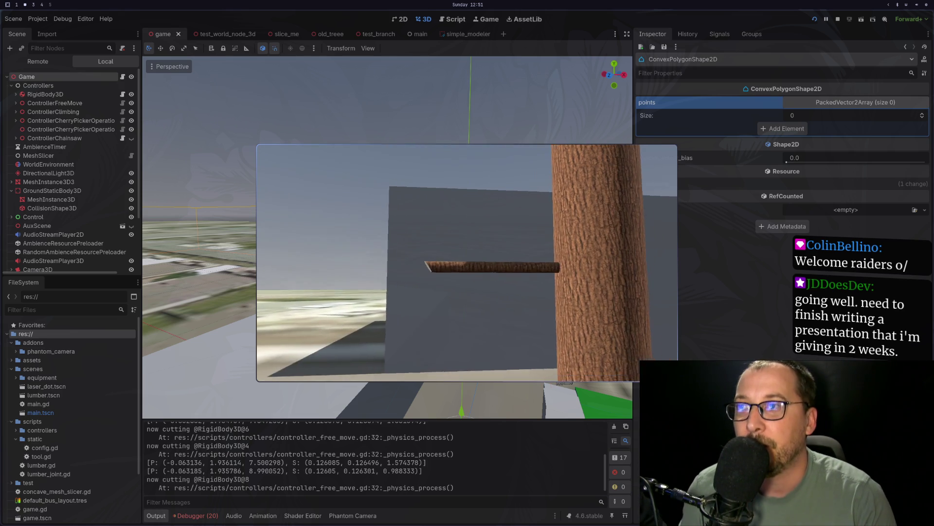
click(467, 263)
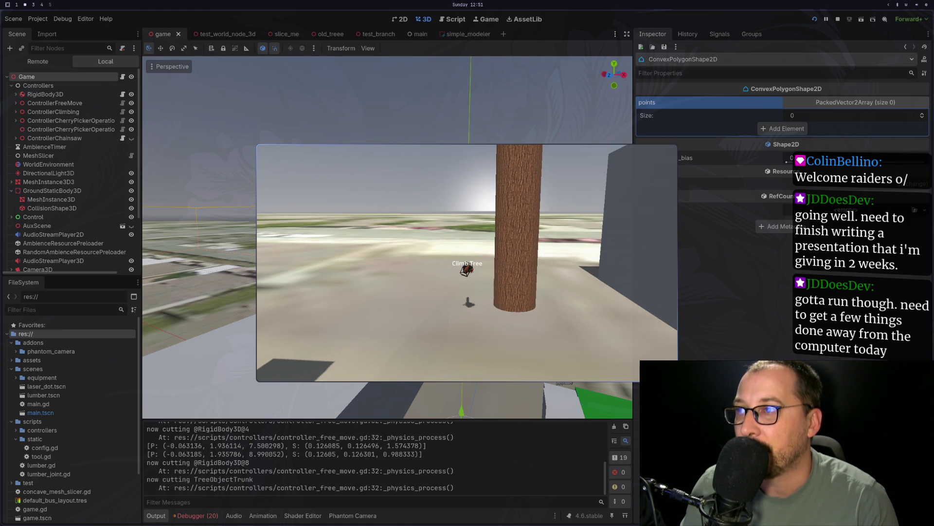
key(F8)
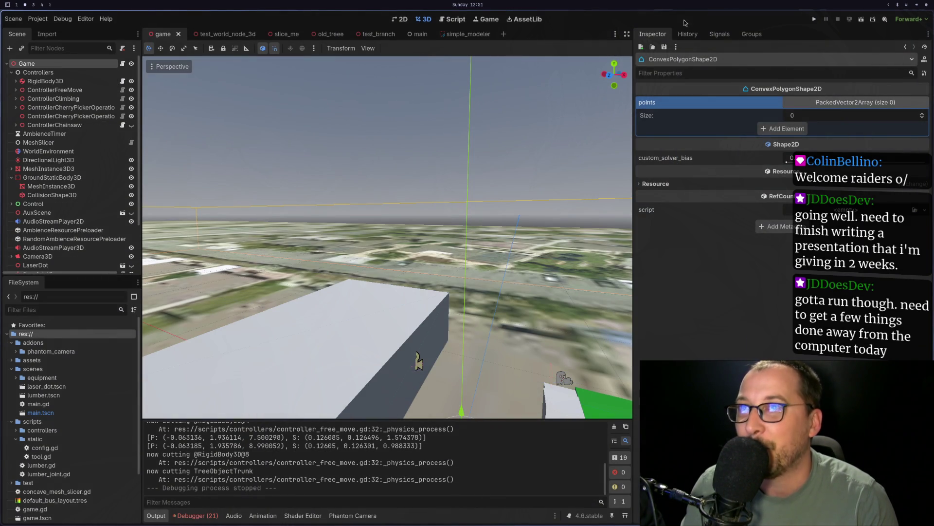
click(816, 20)
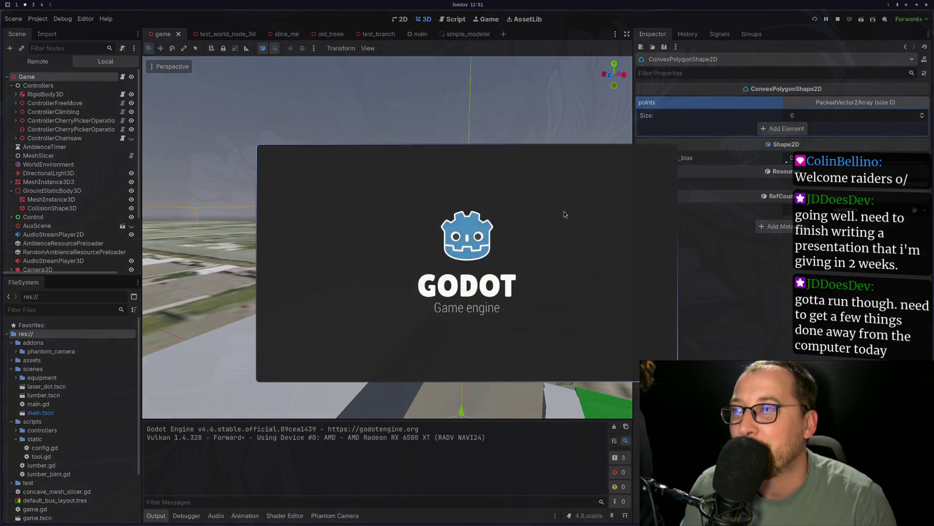
- Walk to the tree, equip the chainsaw, and saw through the trunk until it topples
key(w)
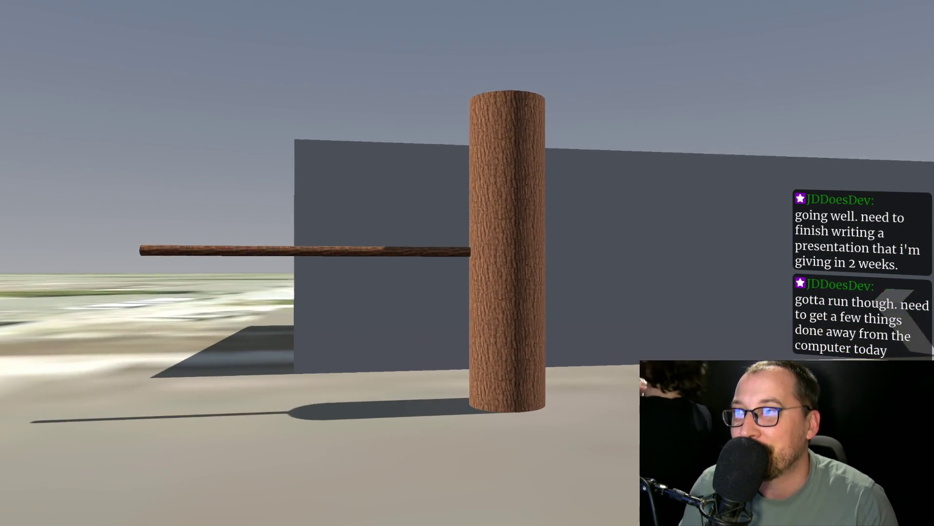
key(w)
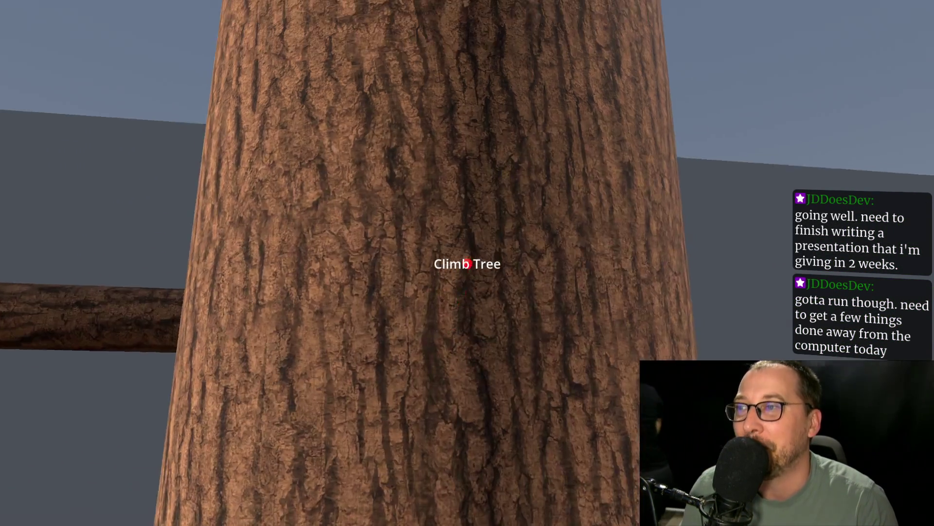
key(1)
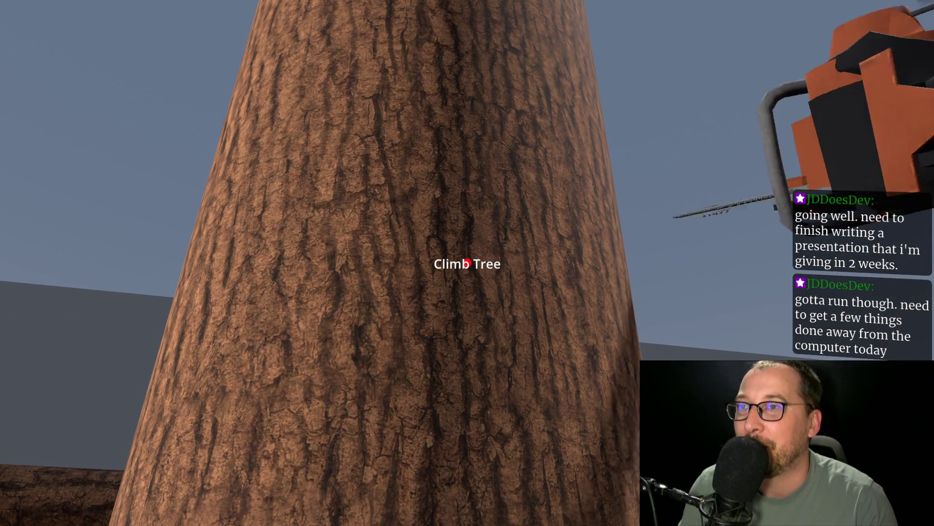
click(467, 264)
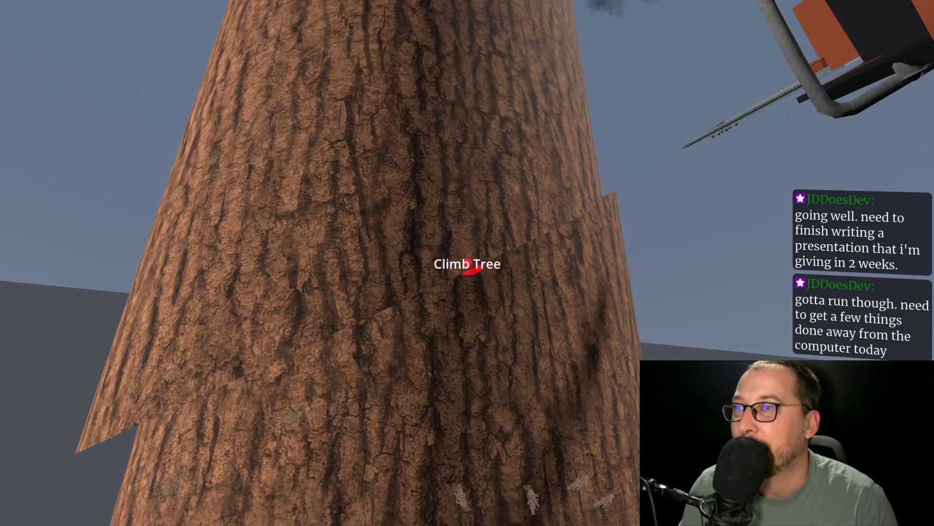
key(s)
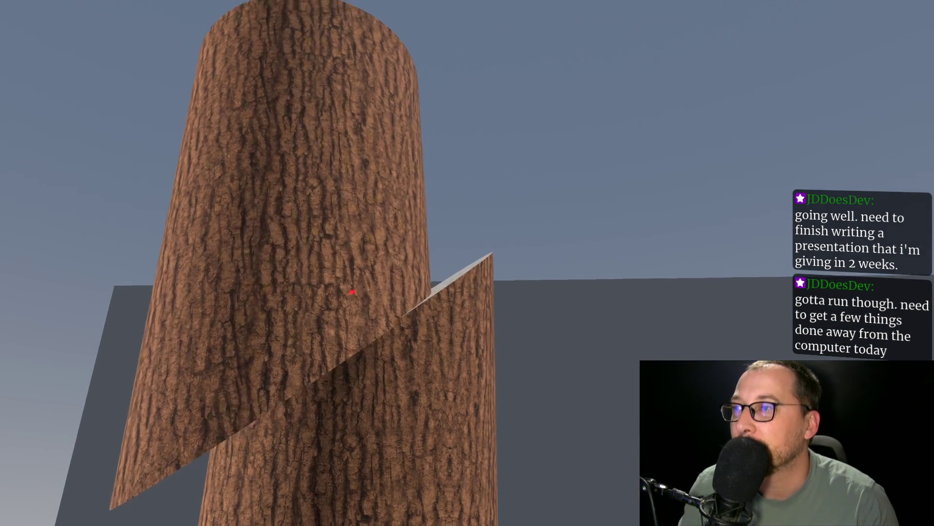
key(s)
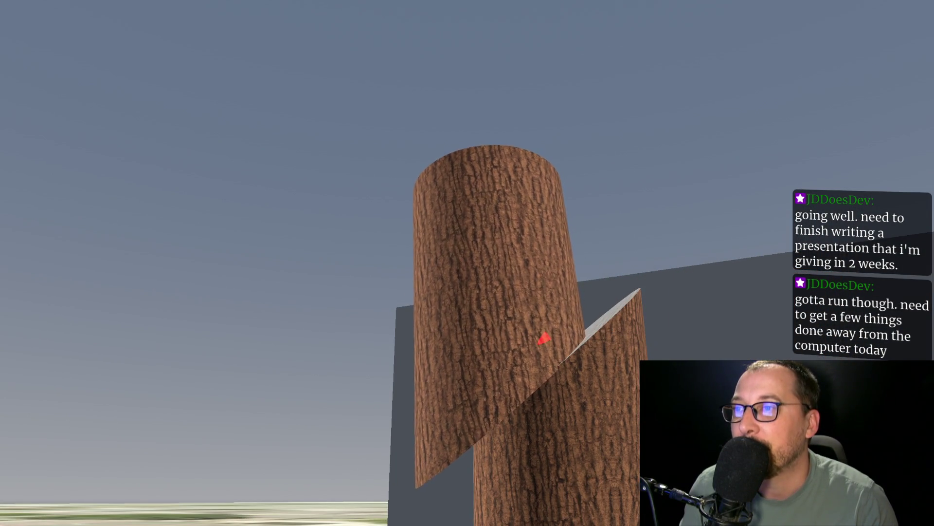
mouse_move(467, 263)
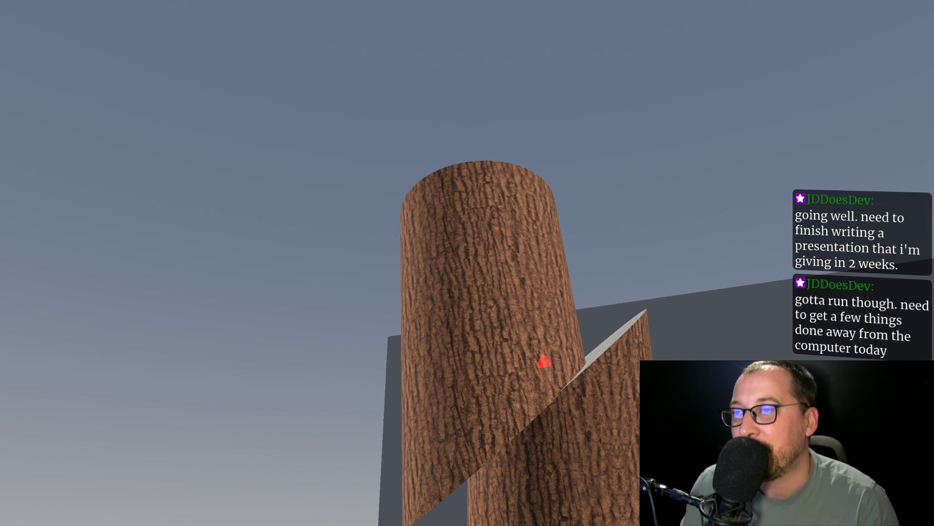
key(w)
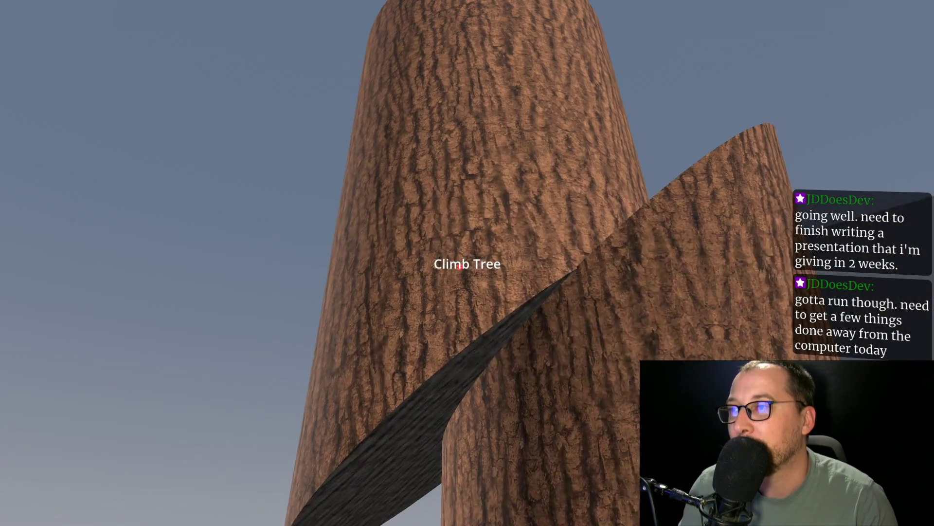
key(e)
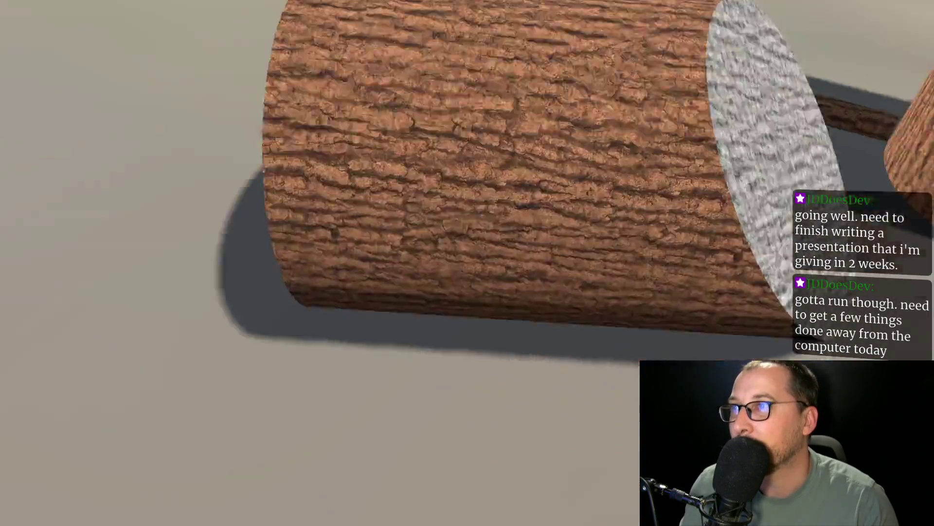
- Saw into the felled log to slice a wedge off, then return to Neovim
mouse_move(527, 221)
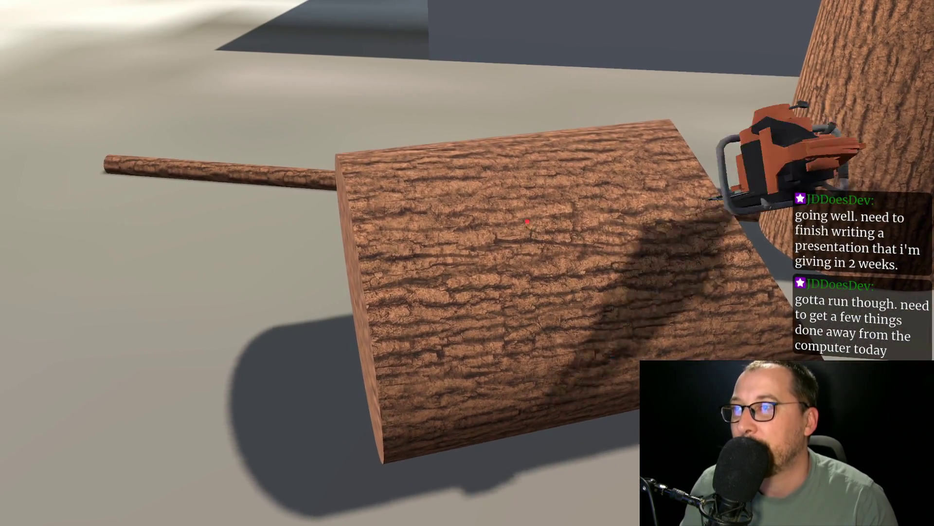
click(527, 221)
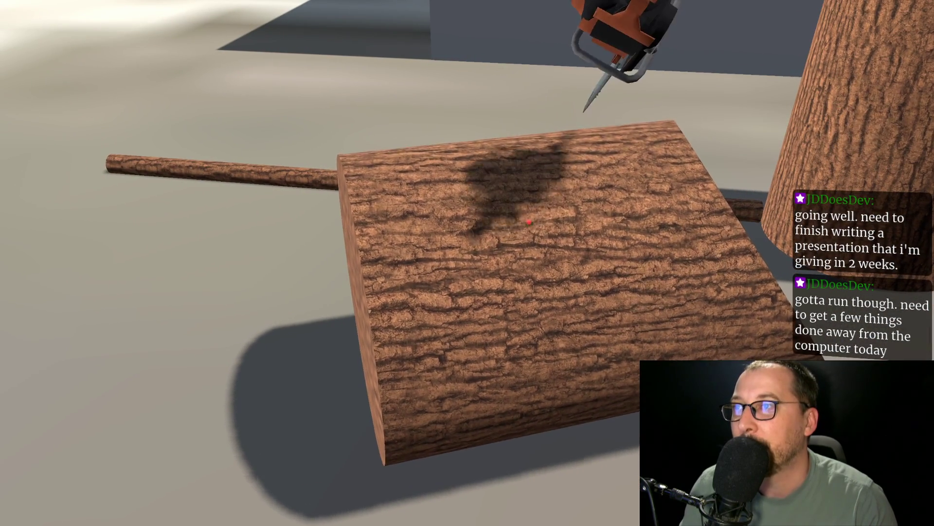
key(w)
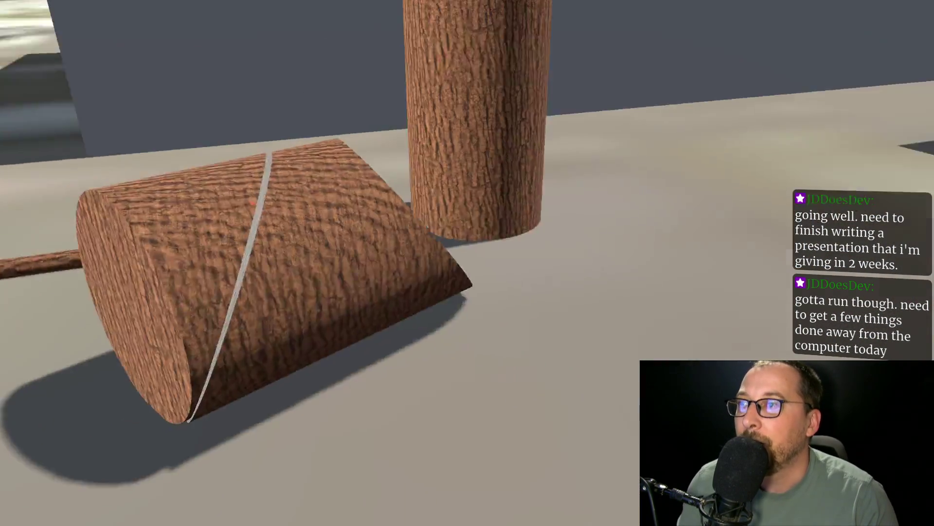
key(s)
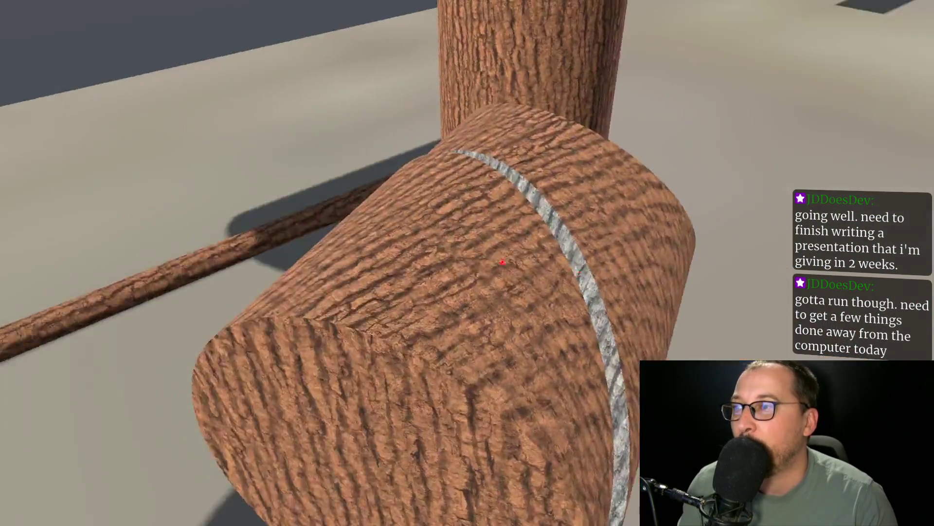
key(w)
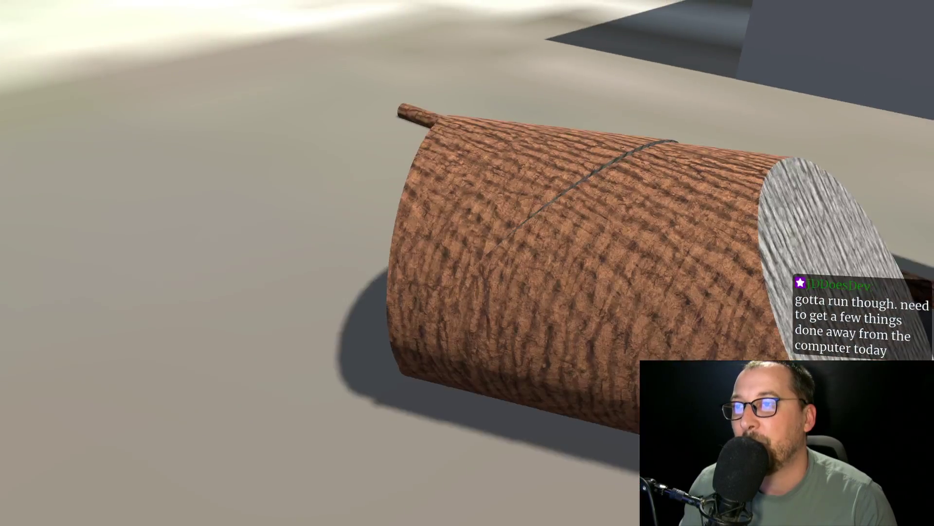
key(a)
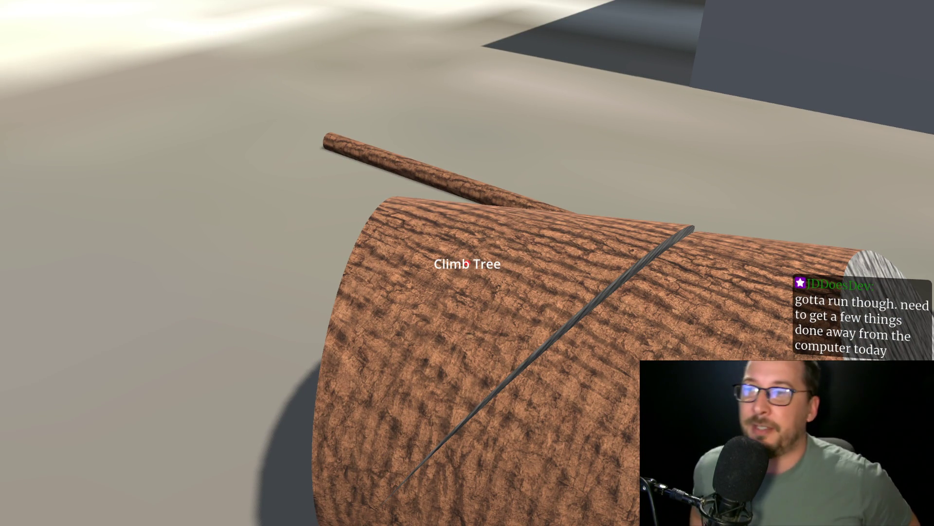
key(s)
key(w)
key(1)
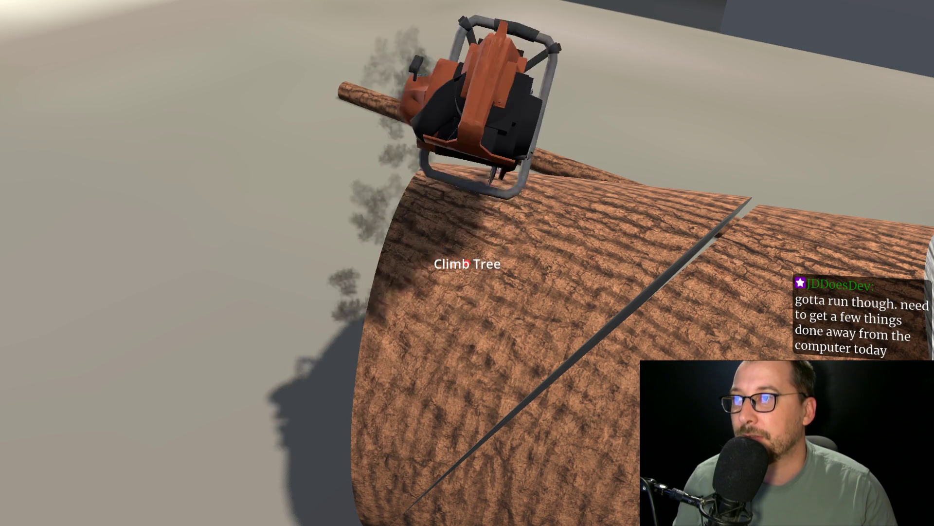
click(467, 263)
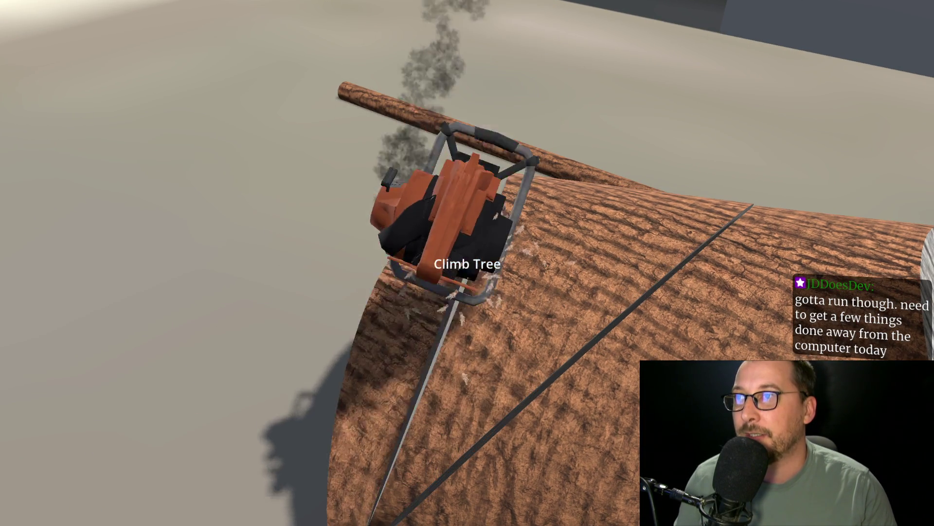
click(468, 263)
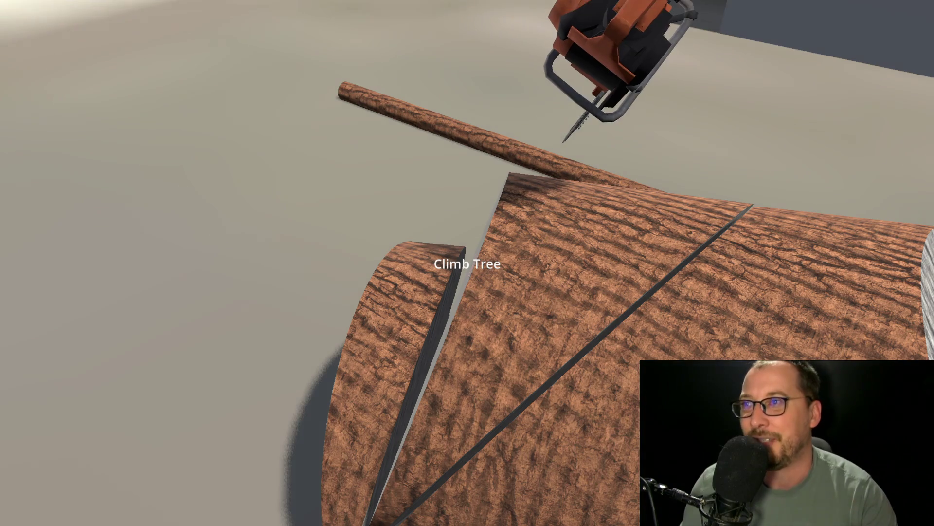
key(super+1)
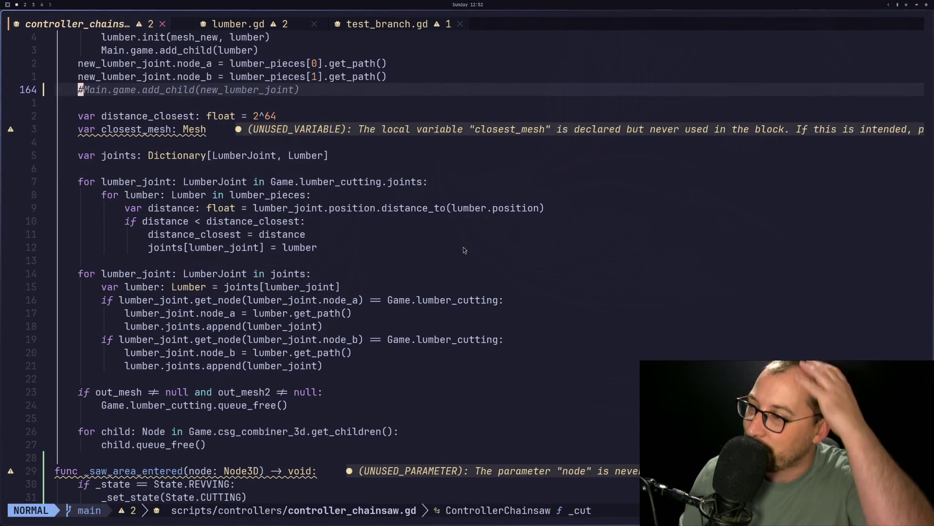
- Uncomment Main.game.add_child(new_lumber_joint) on line 164 of controller_chainsaw.gd
scroll(292, 209, down, 4)
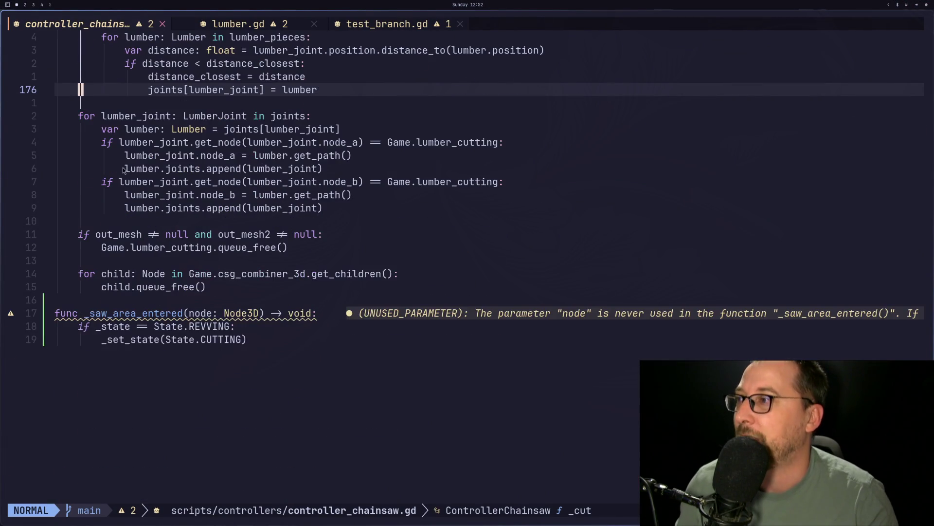
scroll(121, 166, up, 4)
scroll(121, 168, up, 2)
key(k)
key(k)
key(k)
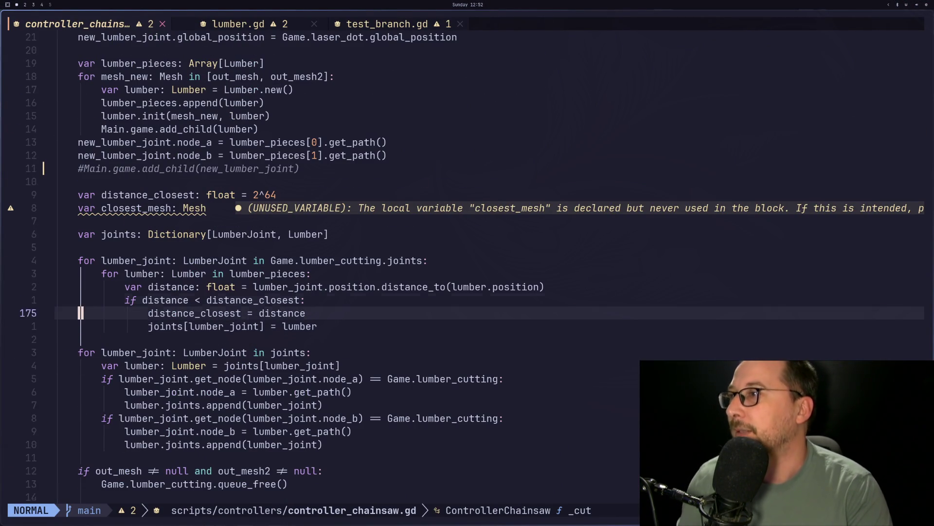
key(k)
key(k)
key(k)
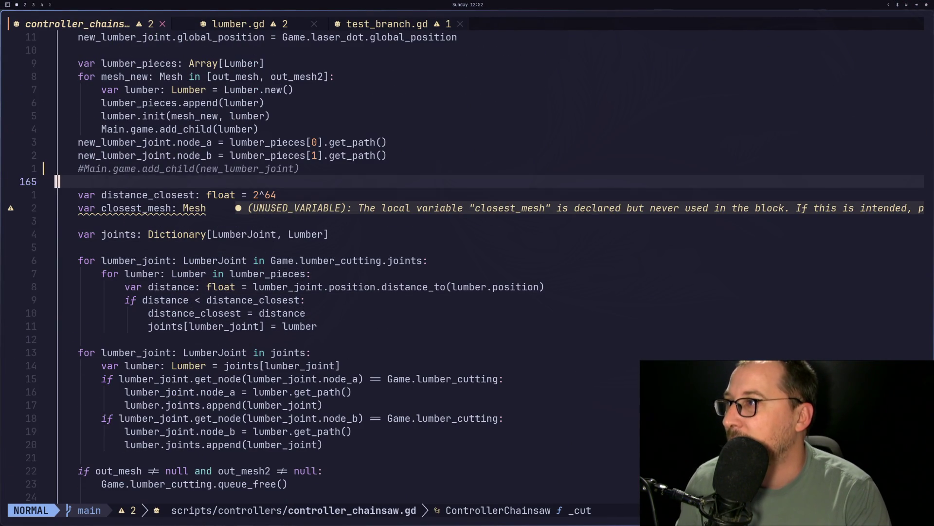
key(I)
key(Delete)
key(Escape)
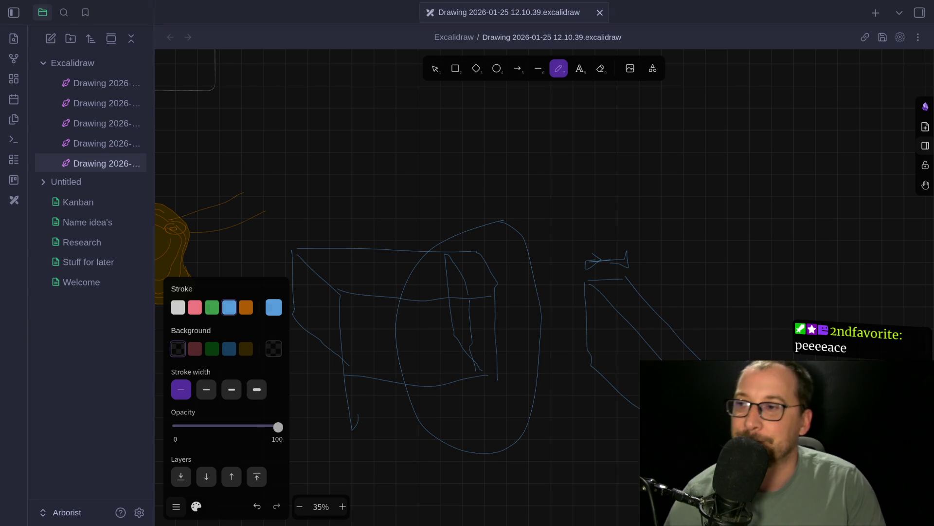
- Pan the Excalidraw canvas slightly left to reposition the sketch
mouse_move(509, 224)
mouse_down()
mouse_move(642, 264)
mouse_move(491, 251)
mouse_move(517, 235)
mouse_move(500, 223)
mouse_up()
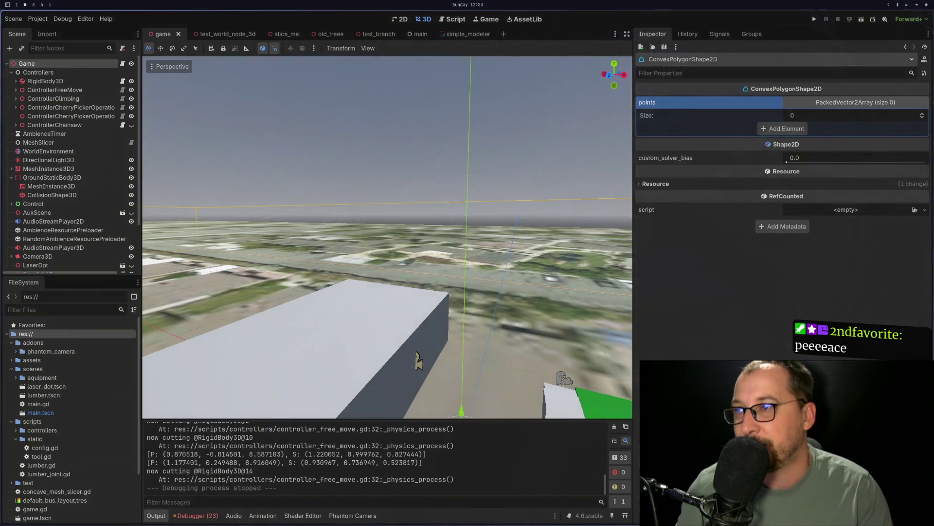
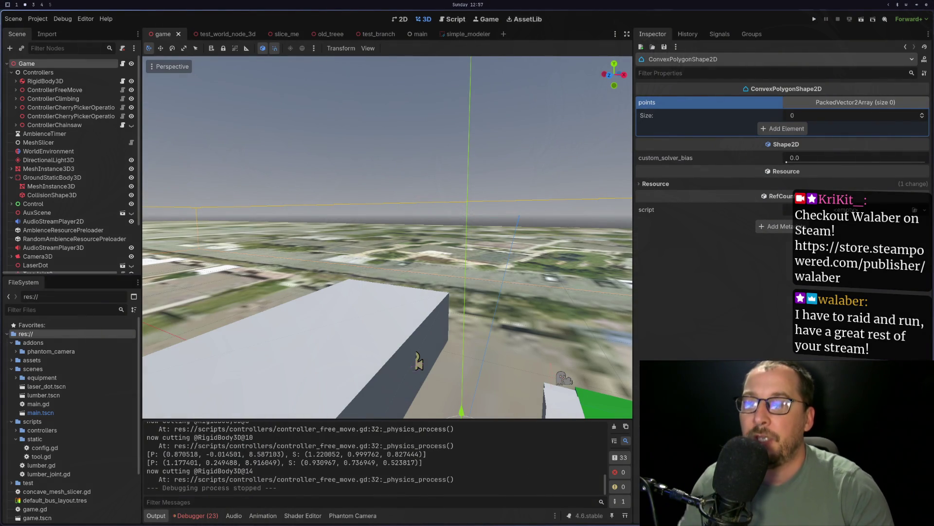
- Comment out line 164 Main.game.add_child(new_lumber_joint) in Neovim, then run the game to test cutting
key(super+1)
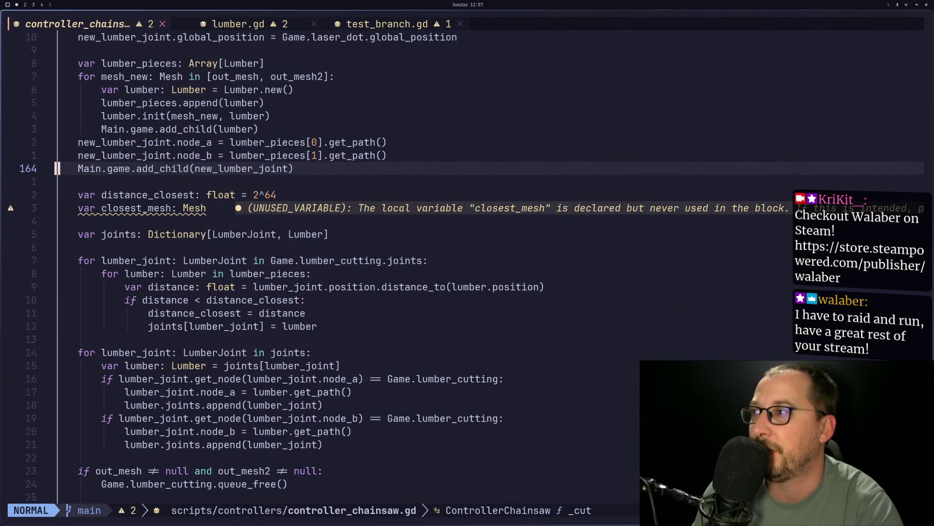
key(asciicircum)
text(i#)
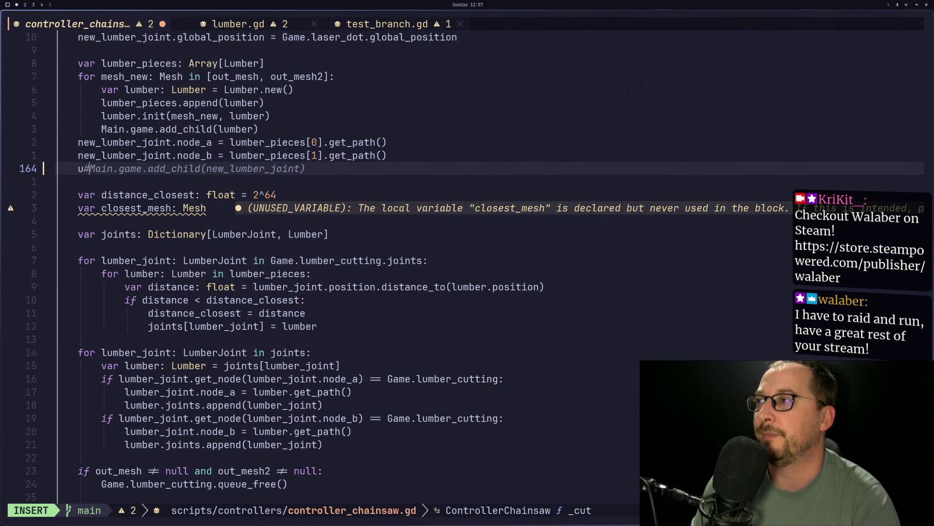
key(Escape)
key(super+2)
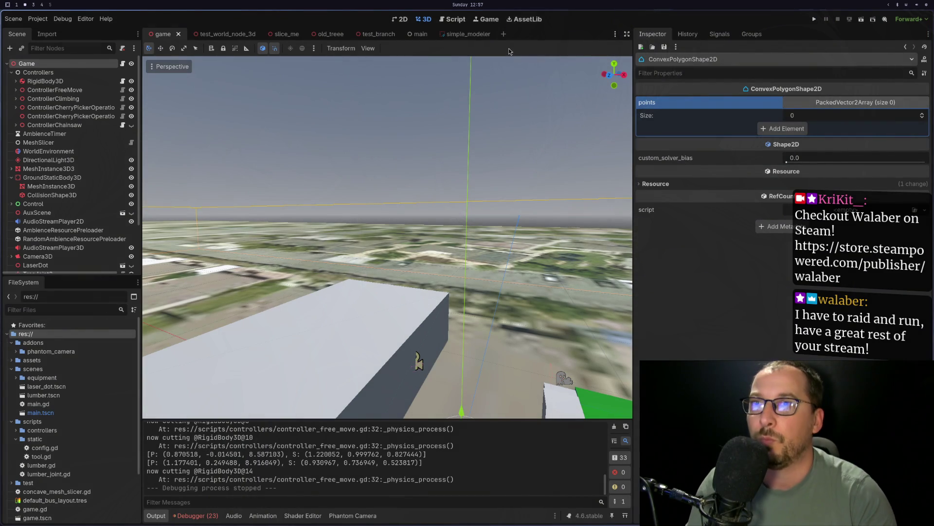
click(814, 20)
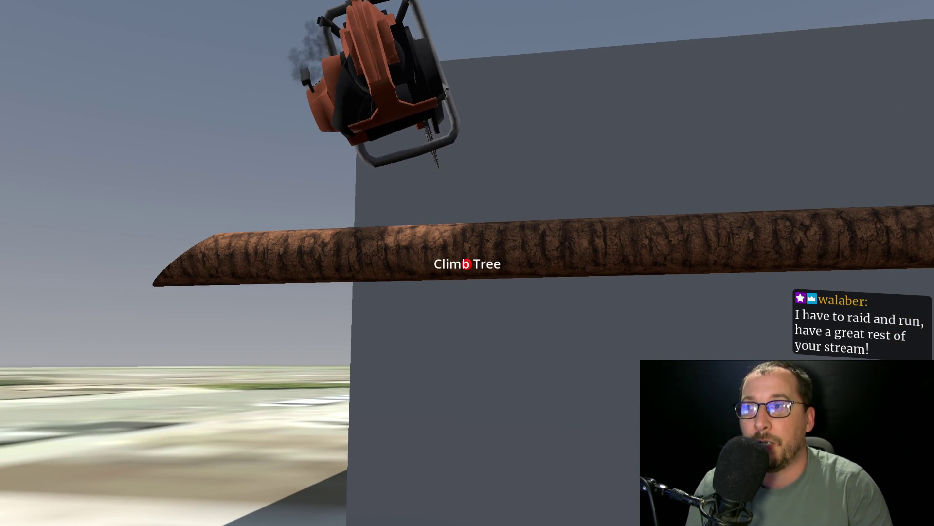
click(468, 263)
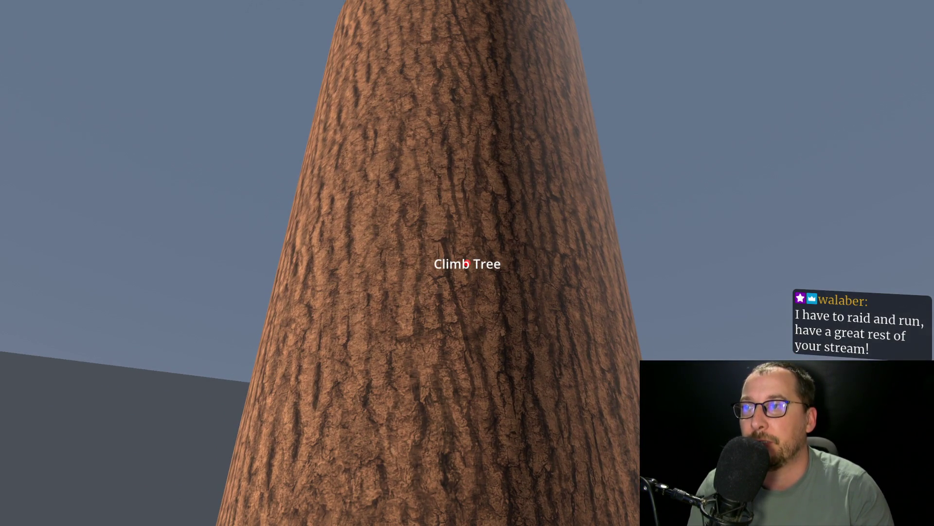
click(465, 264)
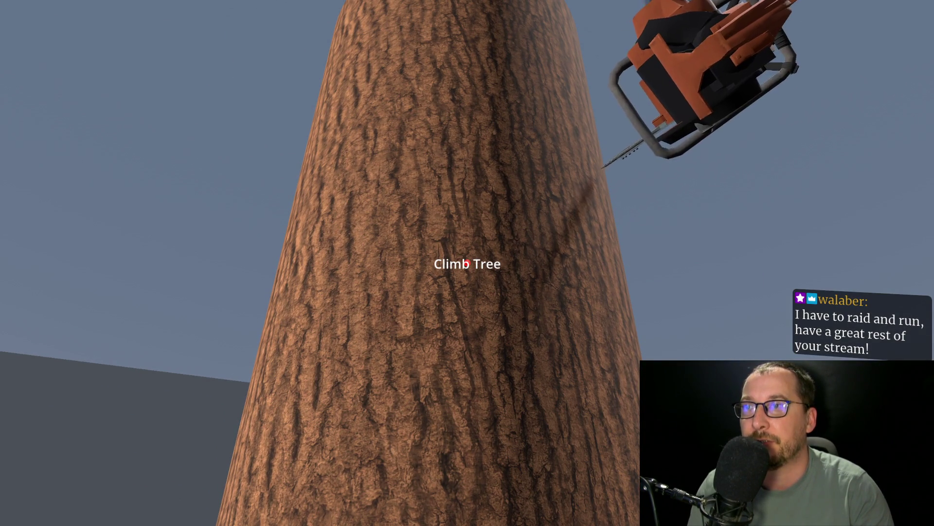
click(472, 263)
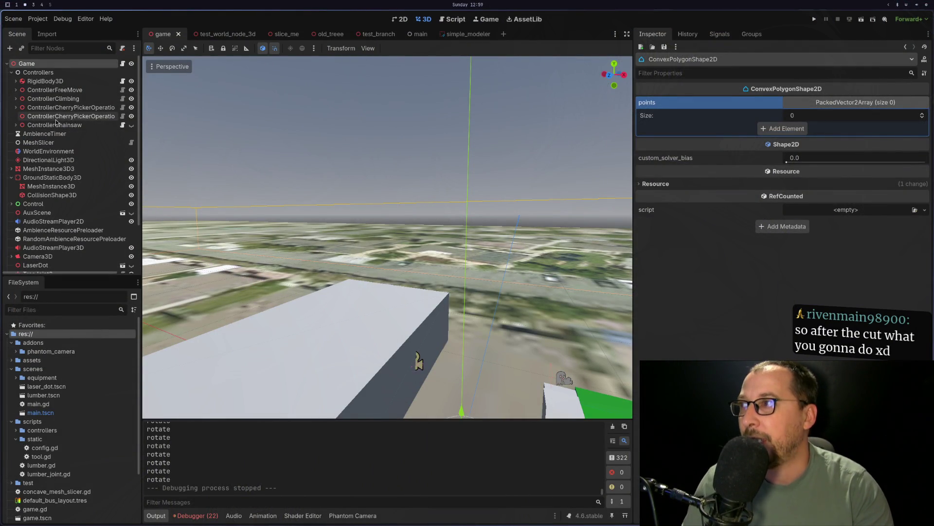
- Drag tree.glb from the assets folder into the viewport, creating AuxScene2 at 3.0, 0.0, -9.0
mouse_move(323, 292)
mouse_down()
mouse_move(330, 281)
mouse_move(358, 326)
mouse_move(369, 165)
mouse_move(358, 291)
mouse_move(404, 185)
mouse_move(354, 265)
mouse_up()
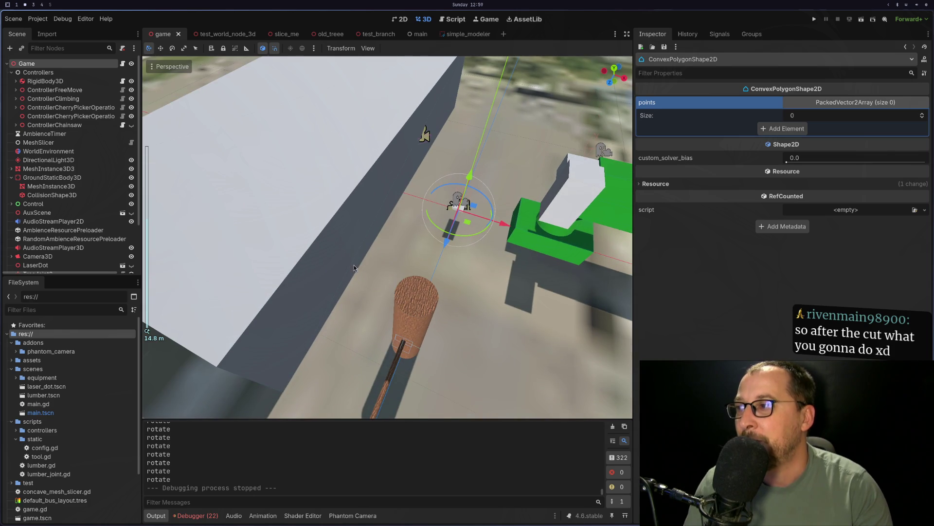
click(12, 360)
scroll(41, 428, down, 4)
scroll(41, 428, down, 3)
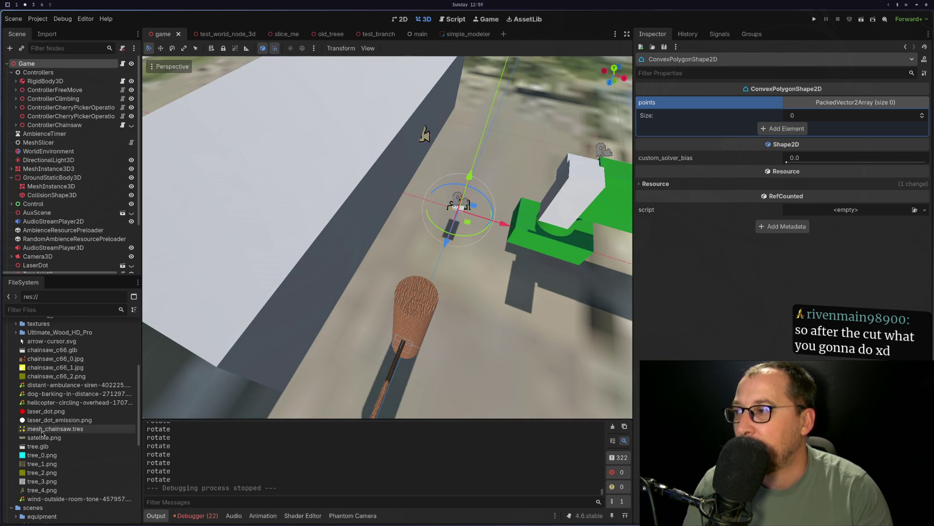
mouse_move(29, 447)
mouse_down()
mouse_move(263, 379)
mouse_move(485, 173)
mouse_move(544, 127)
mouse_move(542, 135)
mouse_up()
click(647, 102)
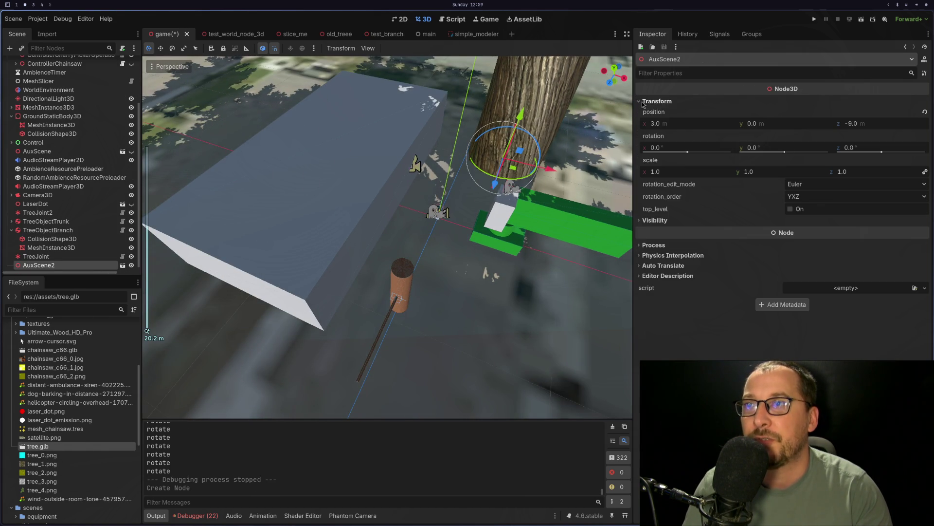
- Set the tree's scale to 1.0/3 (0.333) on every axis
click(709, 174)
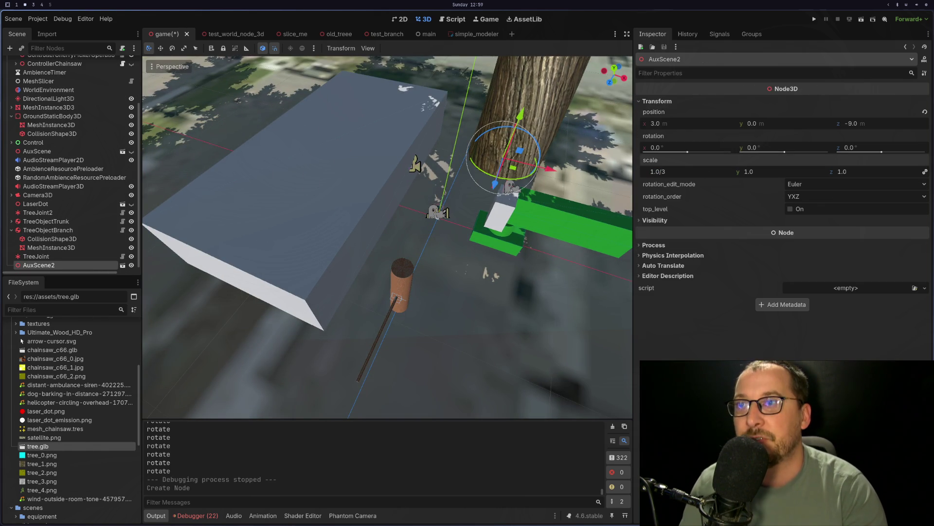
key(Return)
mouse_move(439, 216)
mouse_down()
mouse_move(438, 195)
mouse_move(445, 231)
mouse_move(425, 279)
mouse_up()
scroll(425, 278, up, 5)
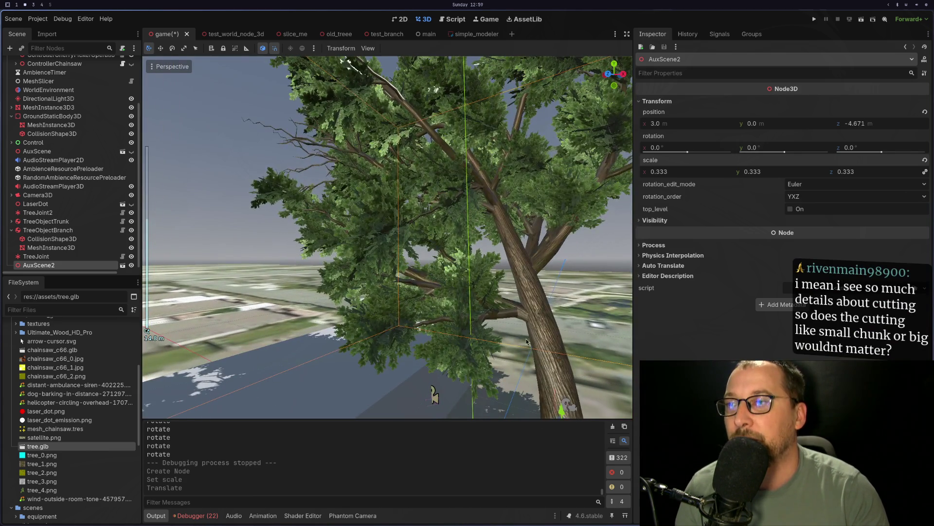
- Inspect the shrunken tree beside the building, box and stump, then close game.tscn
mouse_move(527, 342)
mouse_down()
mouse_move(515, 365)
mouse_move(366, 291)
mouse_up()
scroll(469, 379, up, 5)
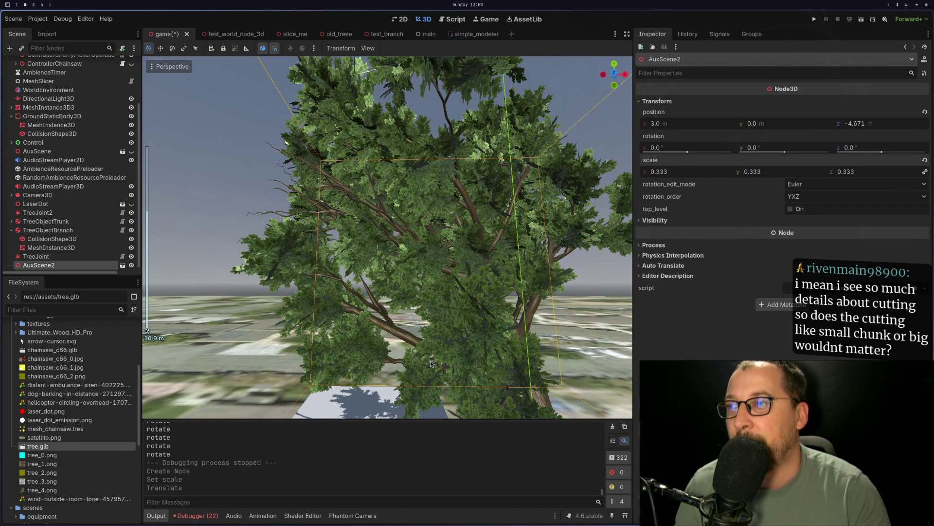
mouse_move(406, 319)
mouse_down()
mouse_move(391, 228)
mouse_move(384, 311)
mouse_move(497, 235)
mouse_up()
scroll(384, 310, up, 5)
scroll(497, 236, down, 5)
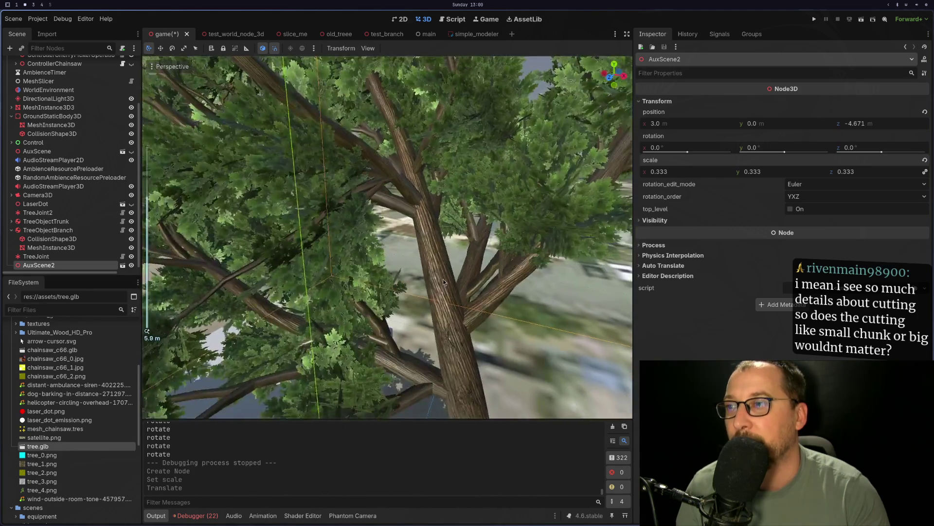
mouse_move(338, 267)
mouse_down()
mouse_move(539, 232)
mouse_move(532, 200)
mouse_up()
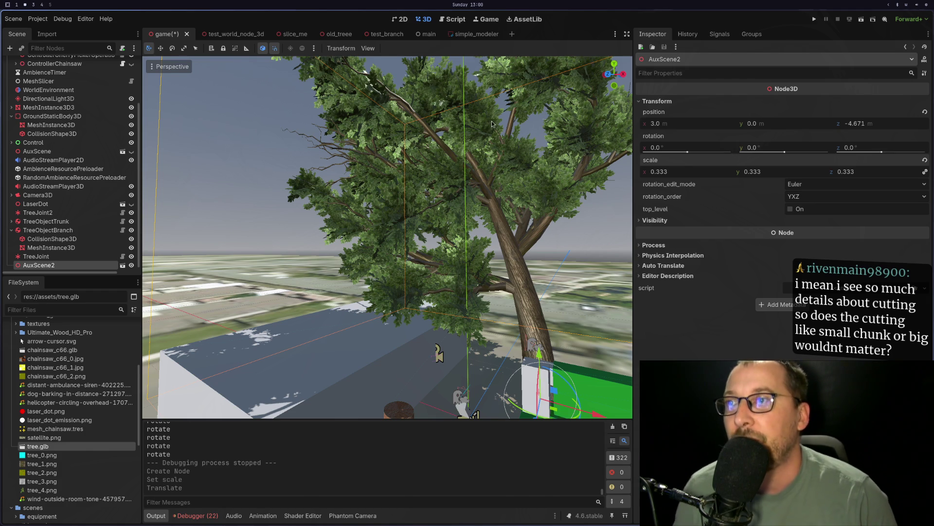
mouse_move(526, 302)
mouse_down()
mouse_move(632, 258)
mouse_move(499, 191)
mouse_move(373, 307)
mouse_move(313, 3)
mouse_move(431, 251)
mouse_move(589, 231)
mouse_up()
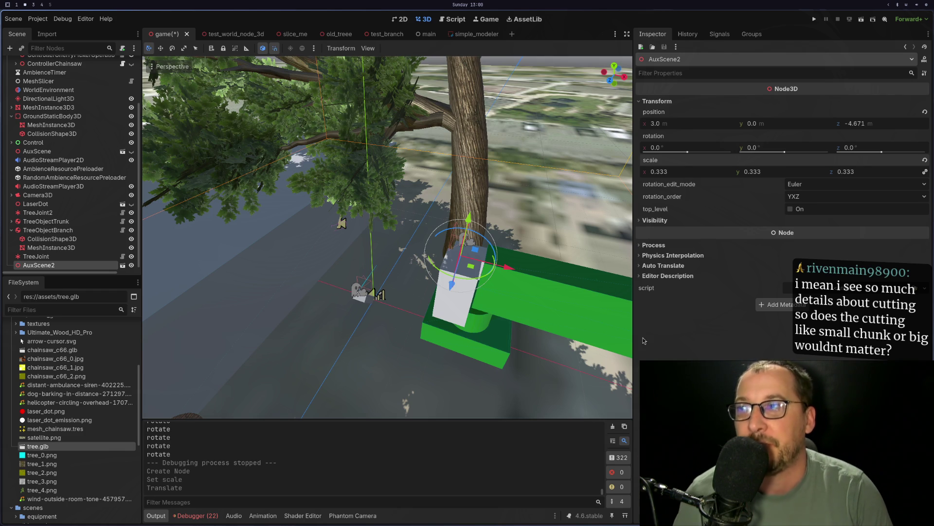
scroll(390, 335, down, 2)
key(ctrl+w)
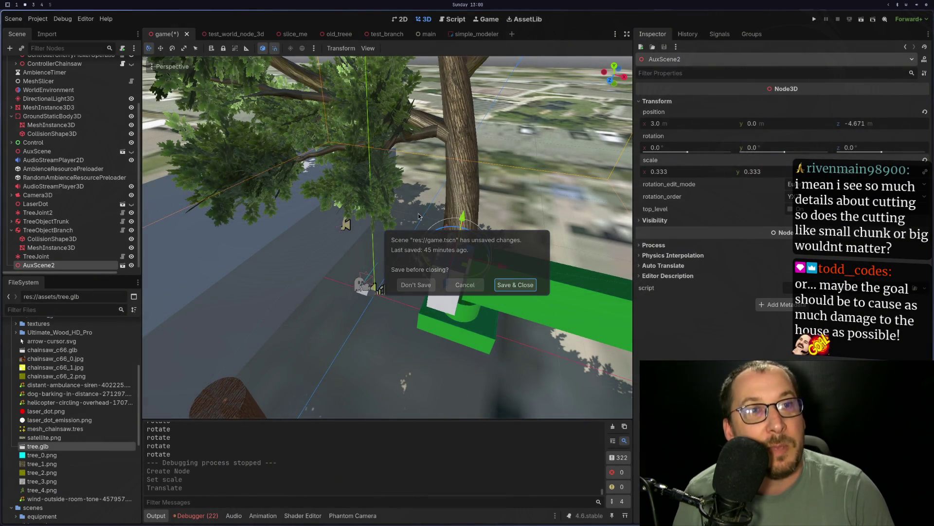
- Cancel the 'Save before closing?' prompt so game.tscn stays open
click(452, 288)
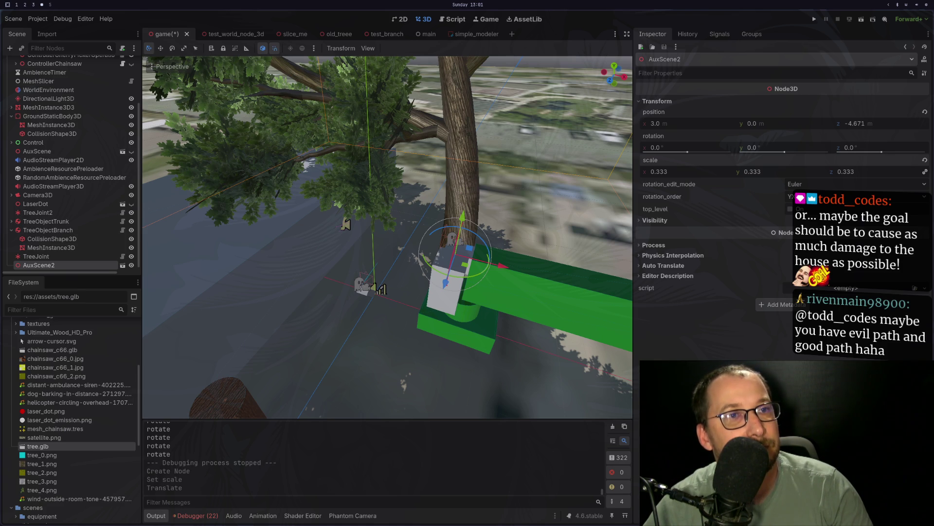
- Delete the AuxScene2 tree node from the Scene dock and confirm the deletion
scroll(312, 241, down, 2)
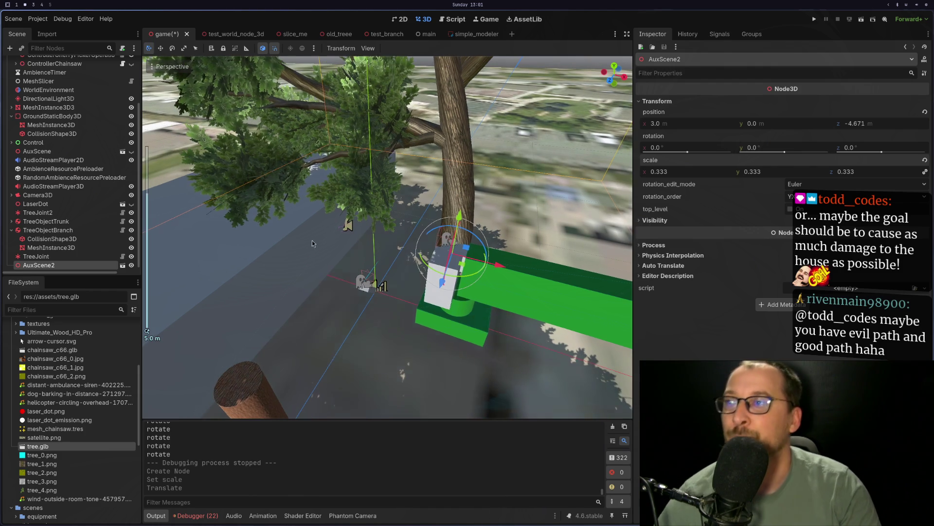
scroll(387, 177, down, 5)
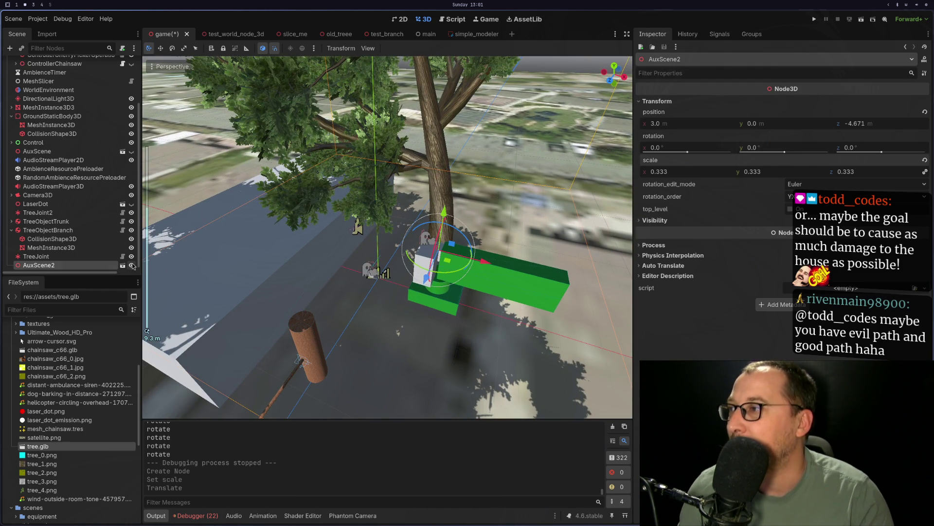
scroll(73, 238, down, 1)
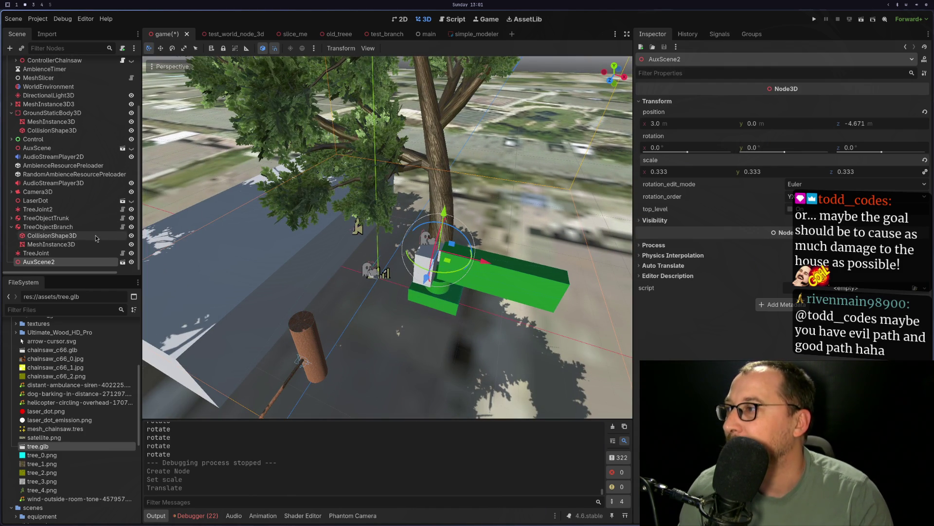
right_click(81, 263)
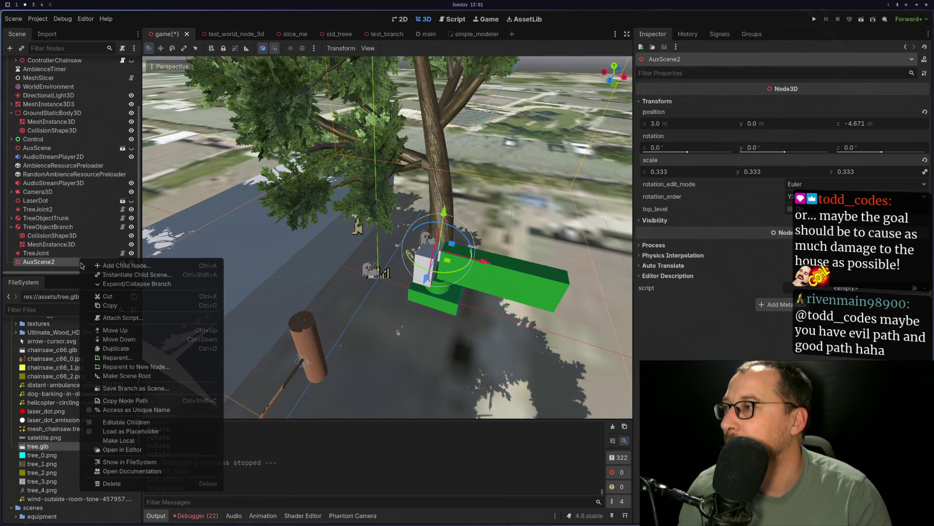
click(111, 483)
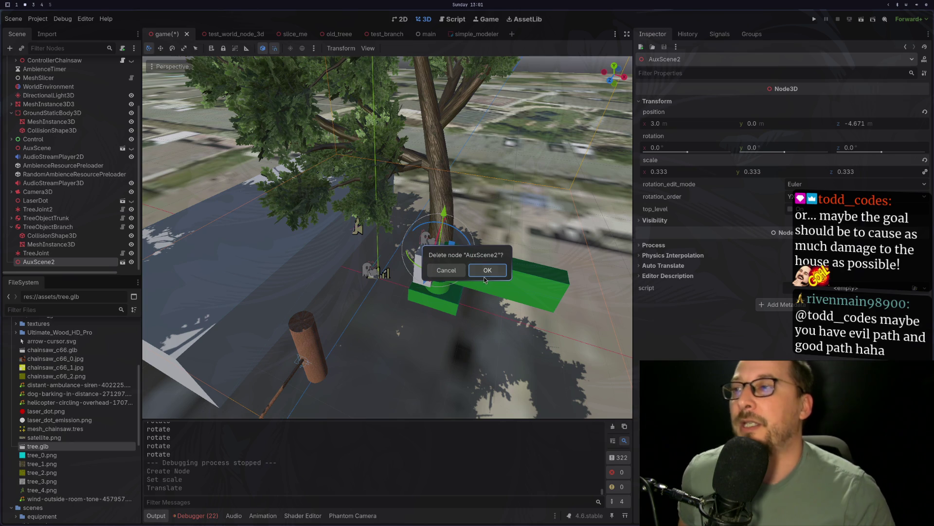
click(484, 277)
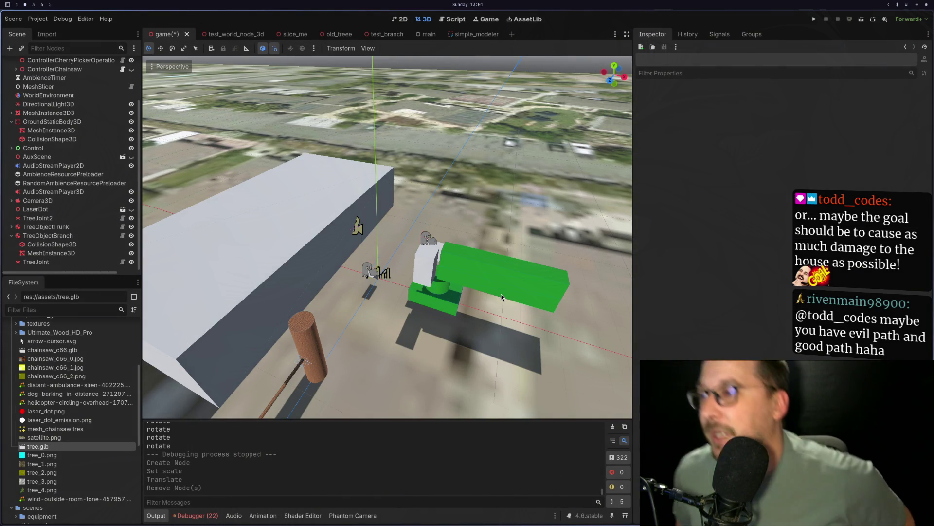
- Orbit the view to inspect the box, post, trunk top and branch
mouse_move(317, 232)
mouse_down()
mouse_move(242, 230)
mouse_move(493, 264)
mouse_move(523, 226)
mouse_move(407, 314)
mouse_move(357, 280)
mouse_up()
scroll(483, 291, up, 5)
mouse_move(483, 291)
mouse_down()
mouse_move(459, 325)
mouse_move(454, 186)
mouse_move(434, 323)
mouse_up()
mouse_move(497, 113)
mouse_down()
mouse_move(467, 162)
mouse_move(486, 202)
mouse_up()
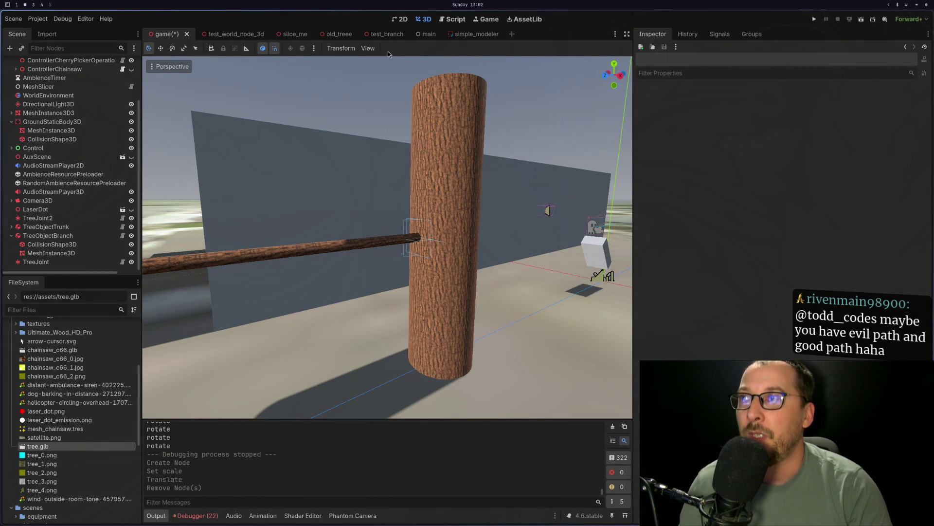
- Open the test_branch scene zoomed out, with the YouTube tree-felling video tiled beside the editor
click(387, 34)
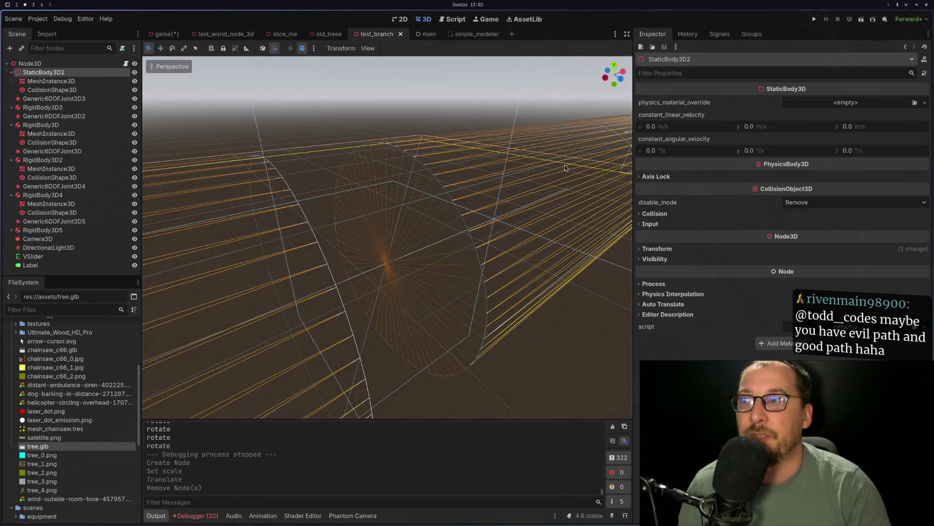
scroll(569, 146, down, 5)
scroll(395, 241, up, 5)
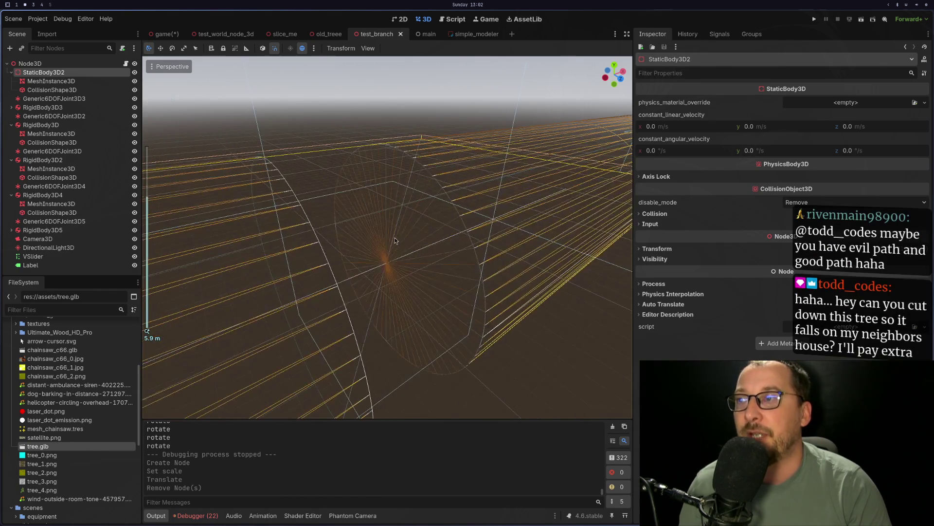
scroll(395, 240, down, 2)
scroll(397, 238, down, 4)
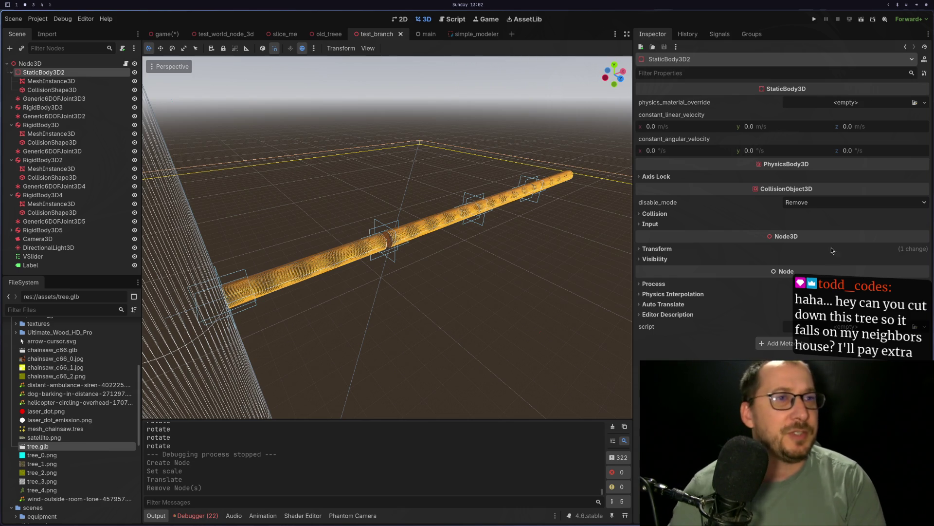
key(super+4)
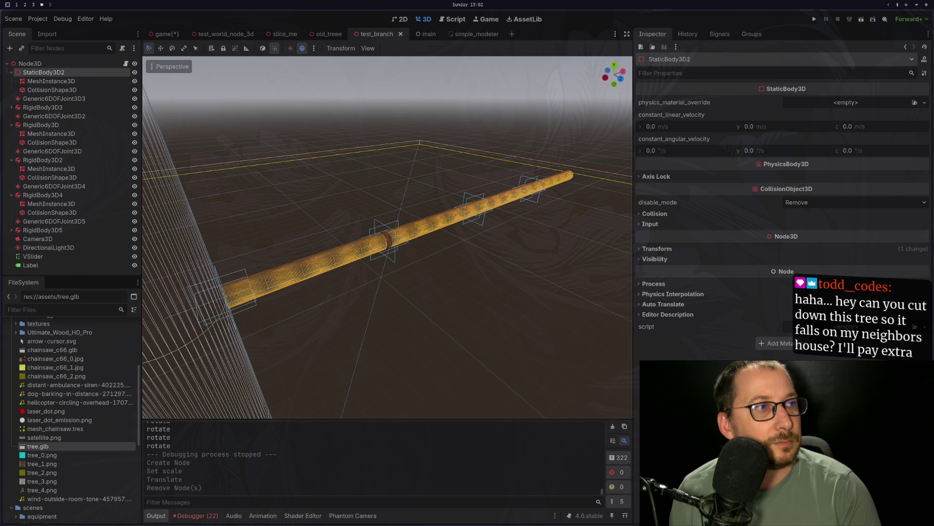
key(super+2)
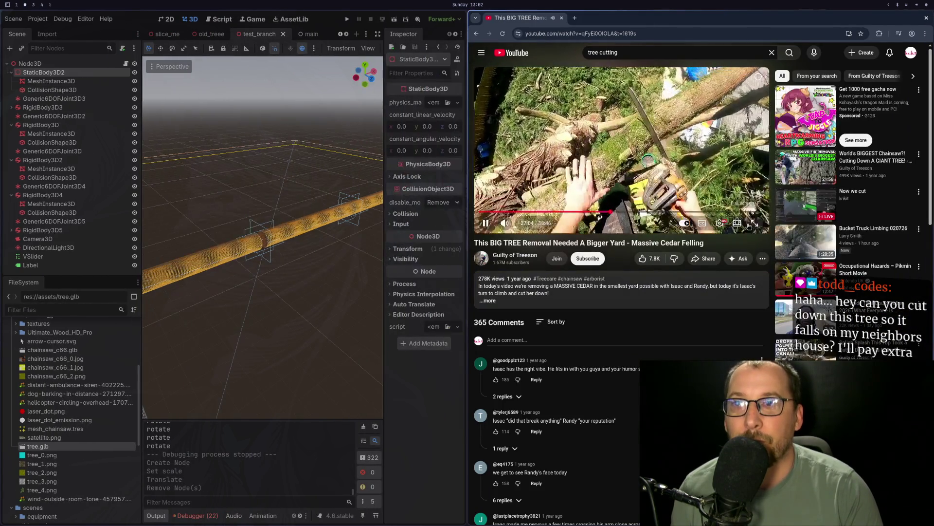
- Play the cedar-felling video fullscreen and seek to the climber working high on the trunk
click(755, 222)
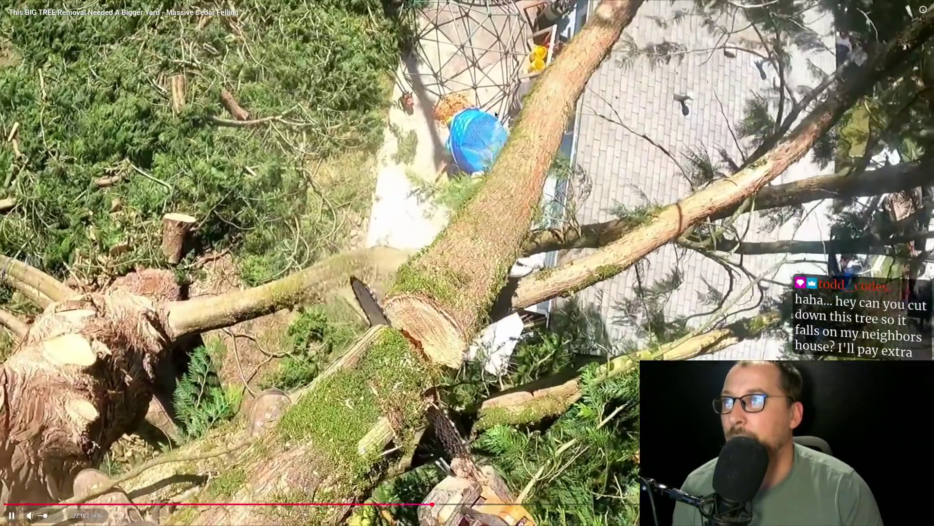
click(496, 114)
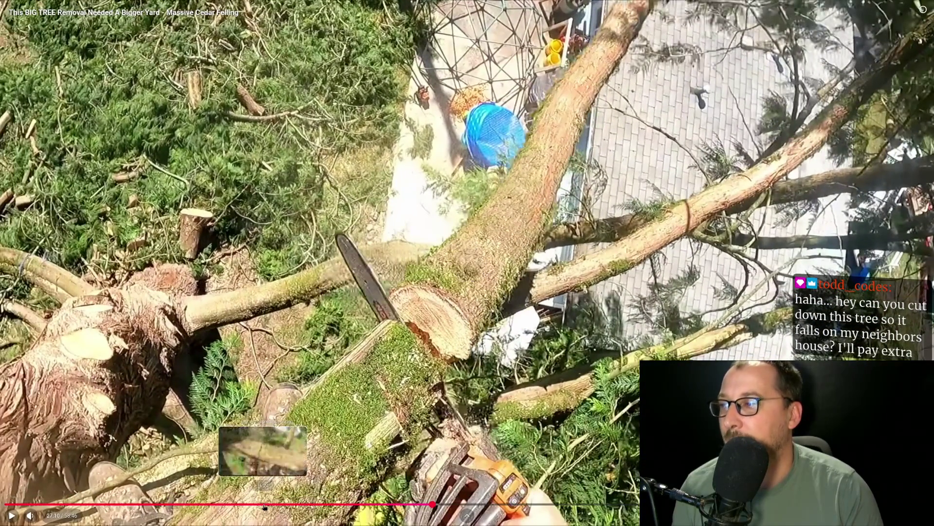
mouse_move(236, 503)
mouse_down()
mouse_move(145, 496)
mouse_move(367, 494)
mouse_move(559, 471)
mouse_up()
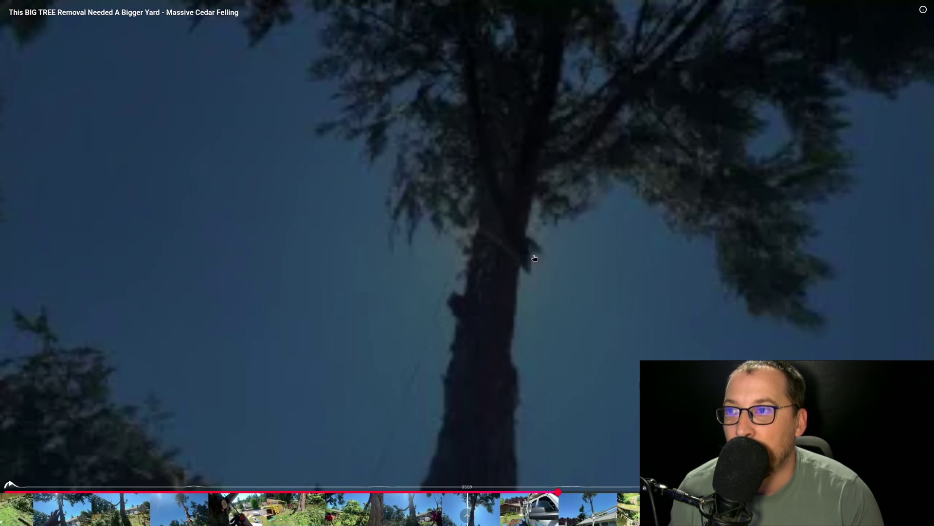
key(Right)
key(Right)
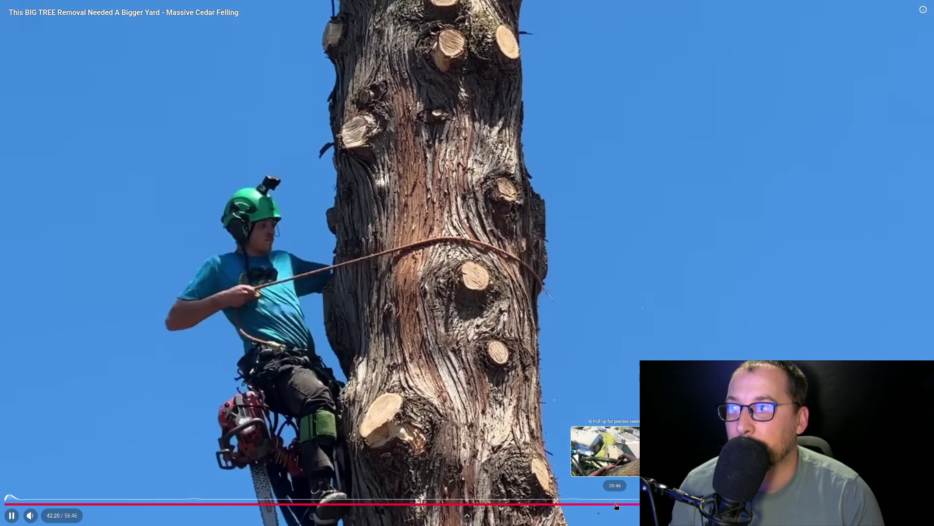
click(567, 503)
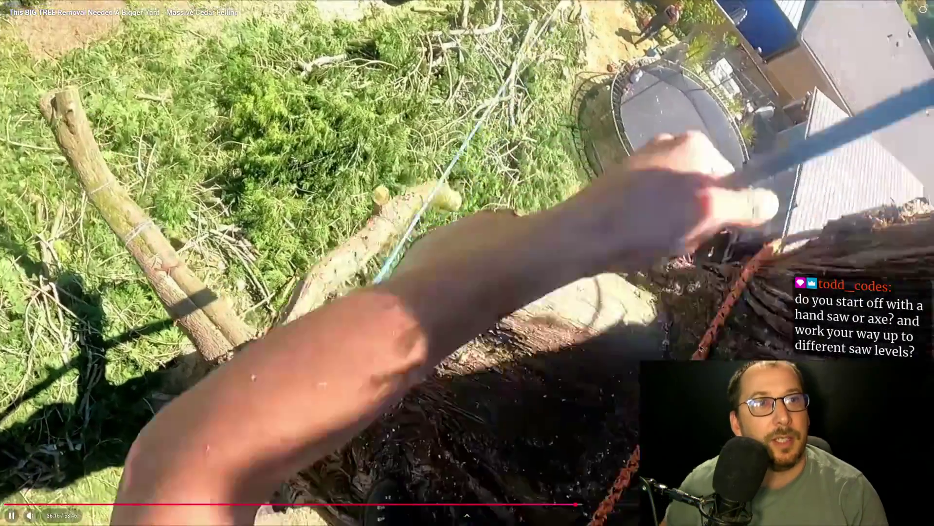
- Pause the cedar-felling video at 36:16 and exit fullscreen
click(696, 347)
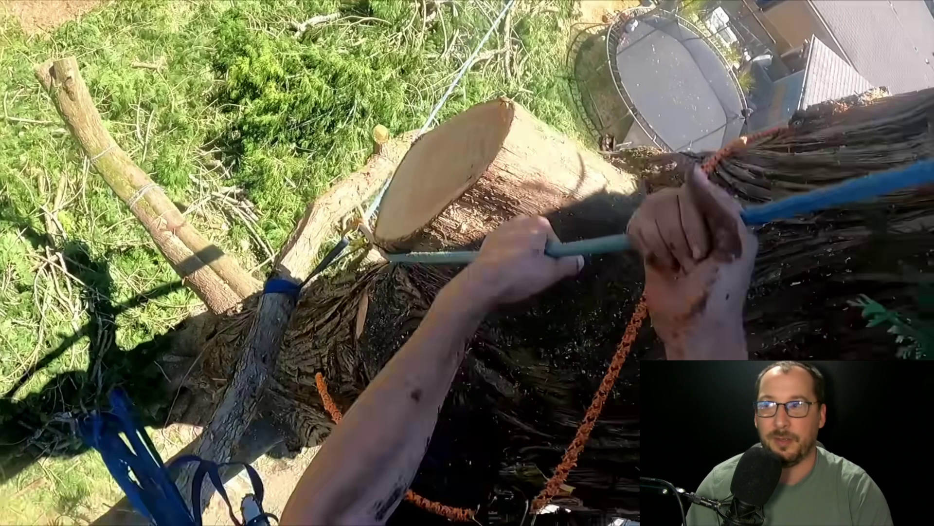
double_click(490, 363)
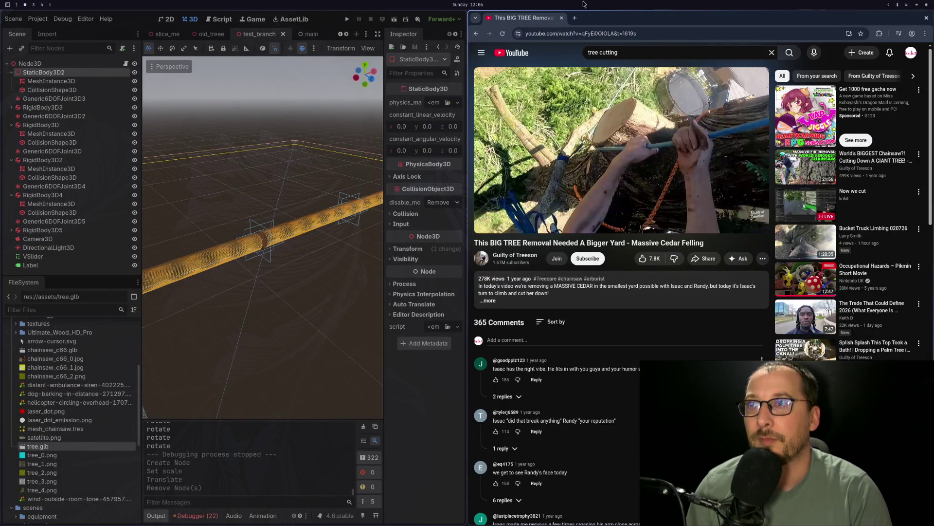
- Close the YouTube browser window, revealing the AABB docs and Excalidraw sketch
click(562, 19)
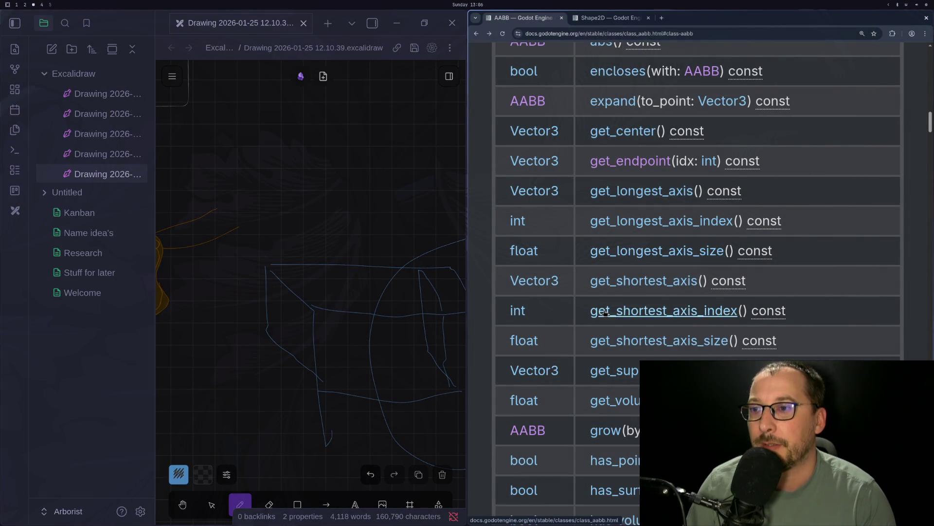
- Scroll the AABB method table down to intersection(with: AABB) and intersects_plane
scroll(624, 395, down, 3)
scroll(624, 395, down, 3)
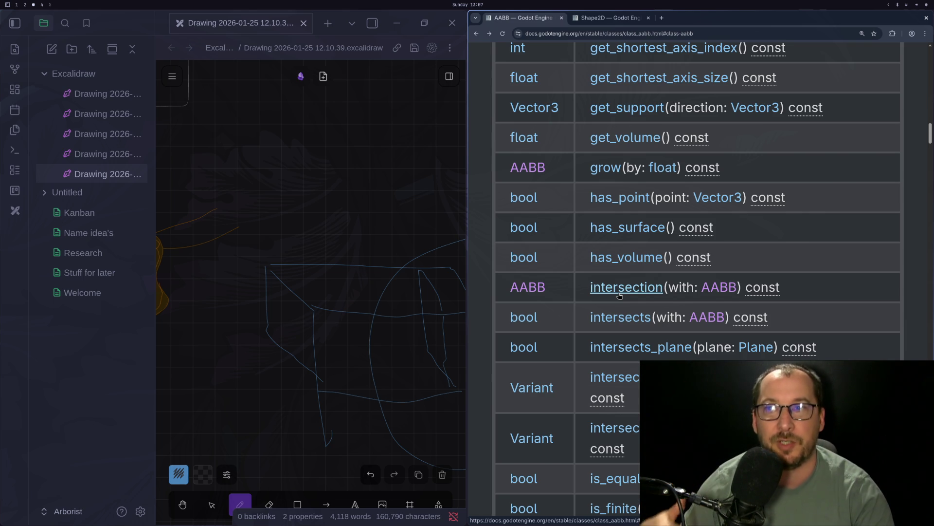
- Open the AABB intersection() description, then bring the Excalidraw sketch to full screen
click(619, 294)
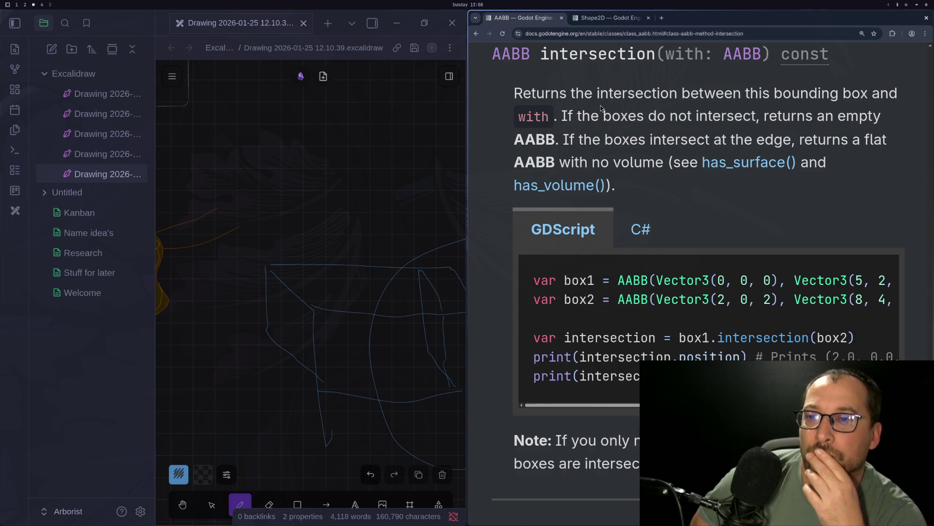
key(super+1)
key(super+3)
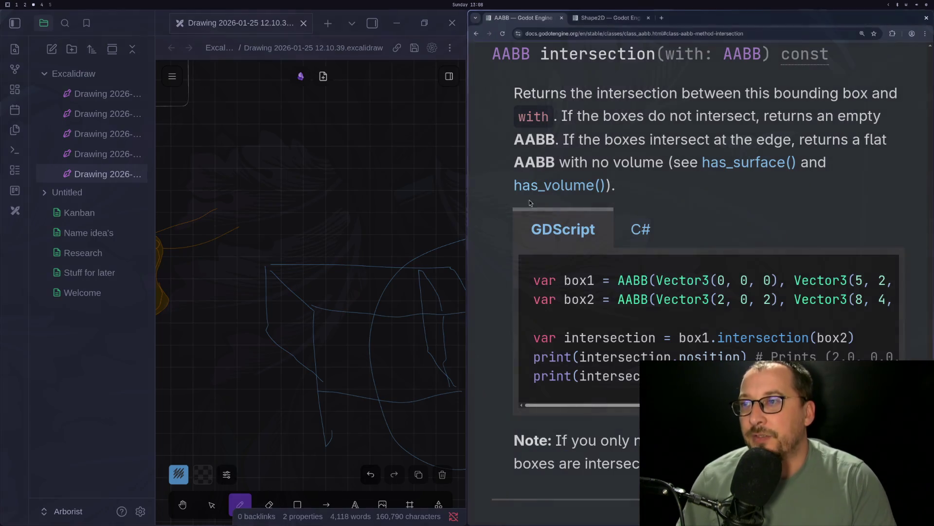
key(super+f)
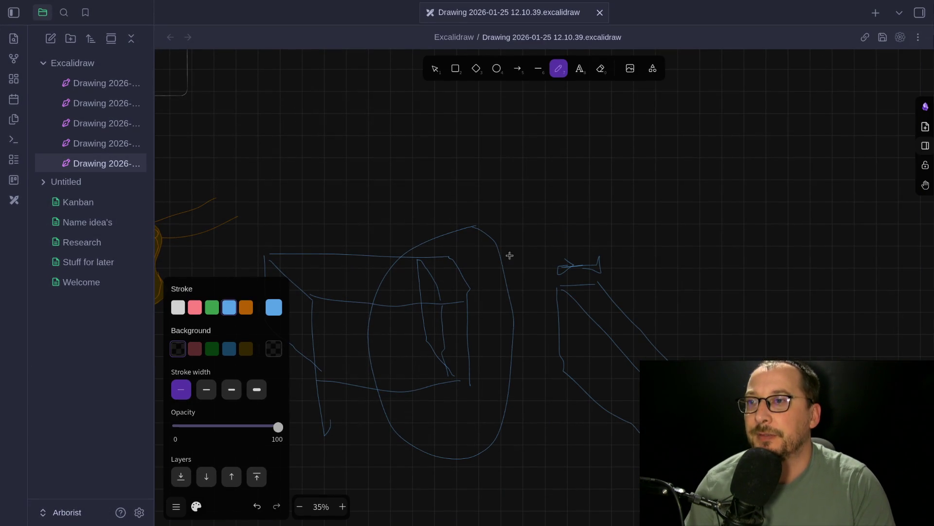
- Sketch a box with a long board extending from it on blank canvas
drag(713, 259, 467, 266)
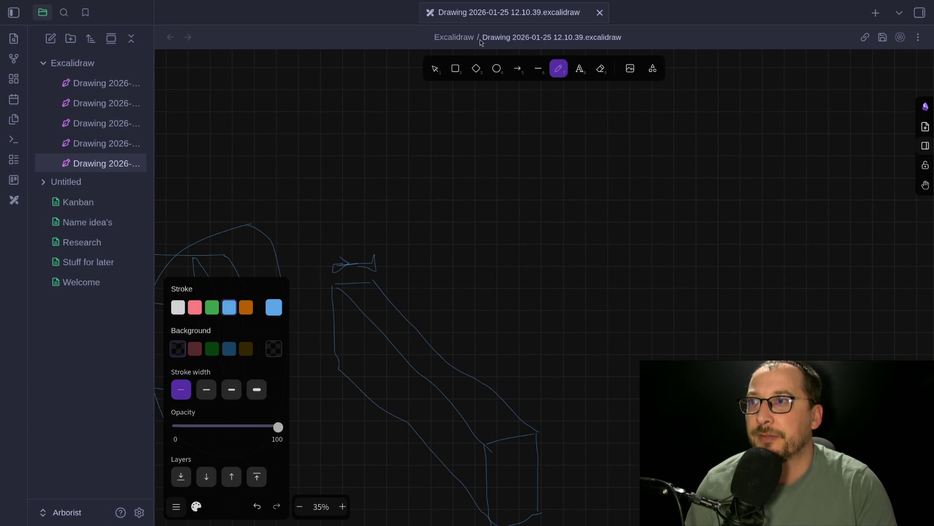
mouse_move(607, 200)
mouse_down()
mouse_move(617, 313)
mouse_move(696, 346)
mouse_up()
mouse_move(609, 195)
mouse_down()
mouse_move(684, 206)
mouse_move(699, 346)
mouse_up()
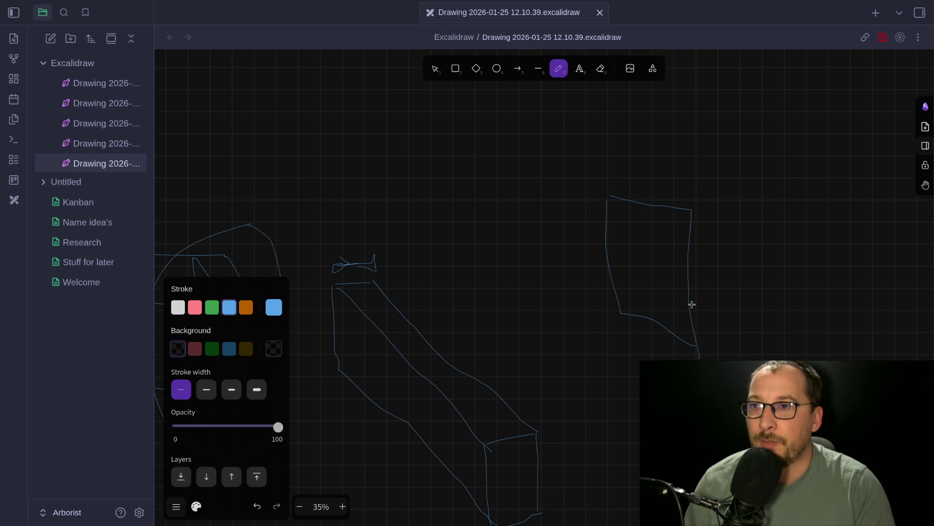
drag(607, 190, 915, 178)
scroll(800, 212, right, 5)
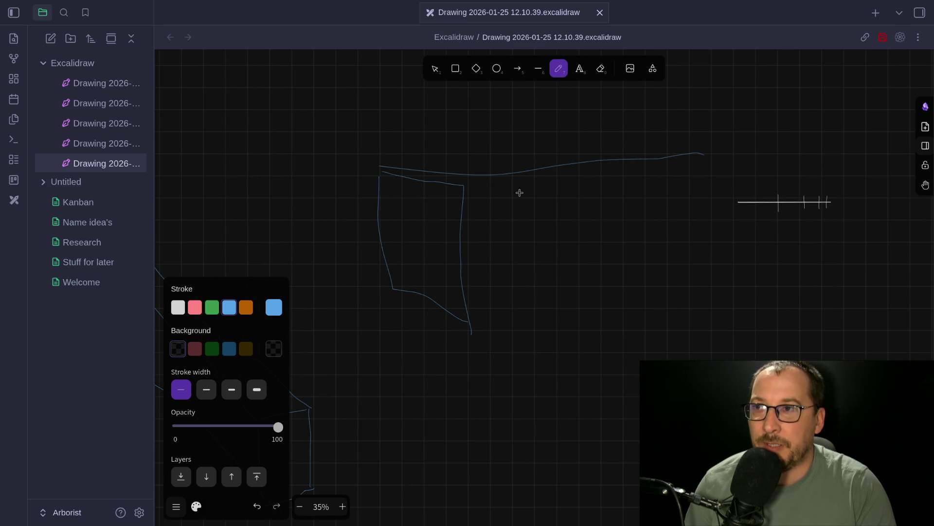
drag(478, 185, 715, 197)
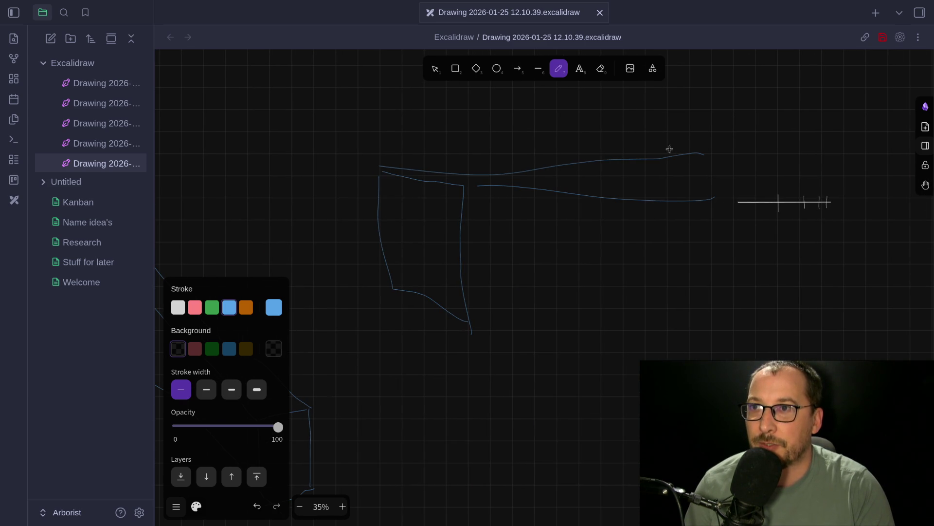
mouse_move(635, 151)
mouse_down()
mouse_move(722, 176)
mouse_move(728, 314)
mouse_up()
drag(469, 319, 740, 331)
drag(627, 337, 590, 350)
scroll(591, 349, up, 1)
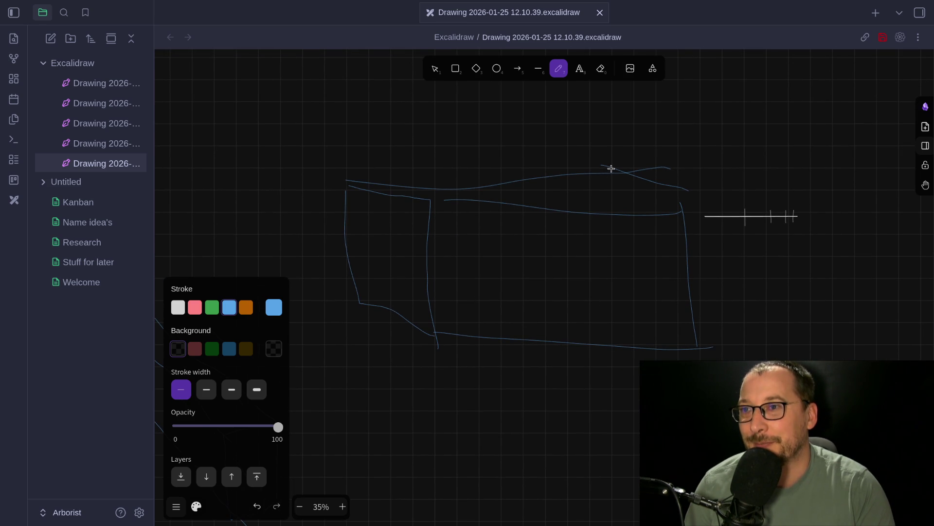
scroll(562, 308, right, 2)
scroll(561, 309, up, 1)
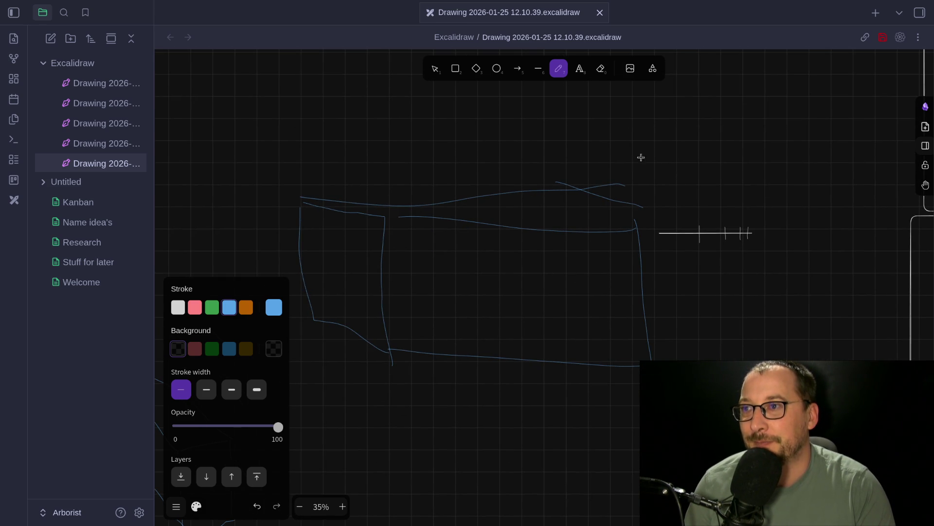
- Draw a short vertical dividing line inside the box, undoing the stray strokes
mouse_move(679, 113)
mouse_down()
mouse_move(524, 265)
mouse_move(443, 369)
mouse_move(540, 292)
mouse_move(728, 94)
mouse_move(691, 94)
mouse_up()
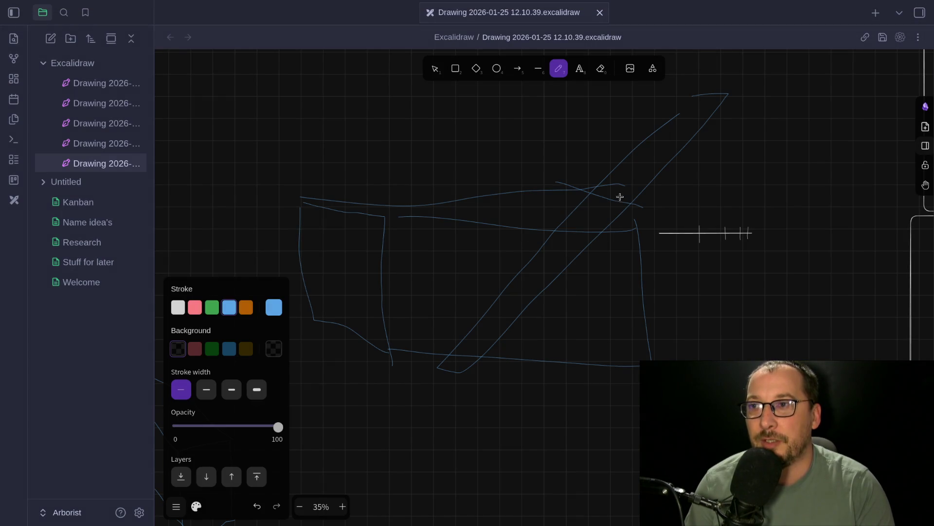
drag(441, 198, 441, 363)
key(ctrl+z)
drag(443, 223, 431, 347)
drag(440, 210, 416, 198)
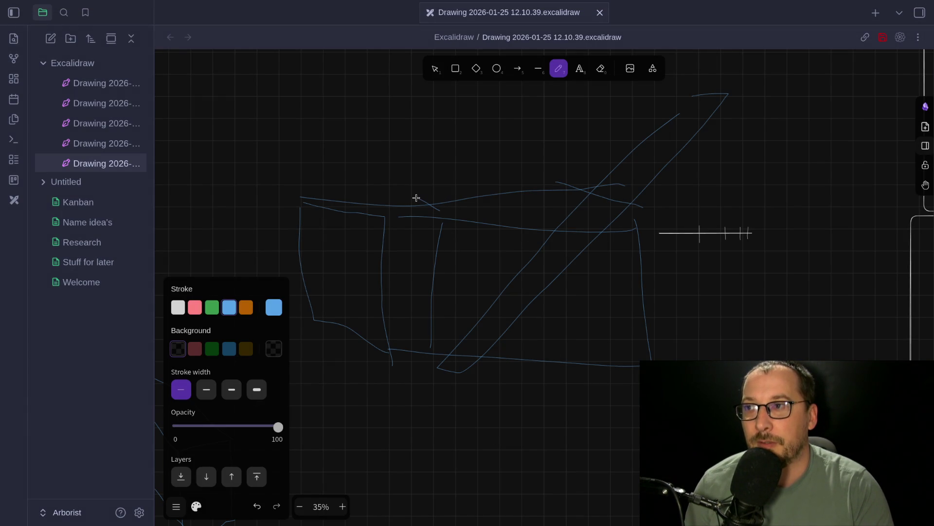
mouse_move(605, 181)
mouse_down()
mouse_move(477, 307)
mouse_move(451, 369)
mouse_move(585, 223)
mouse_up()
key(ctrl+z)
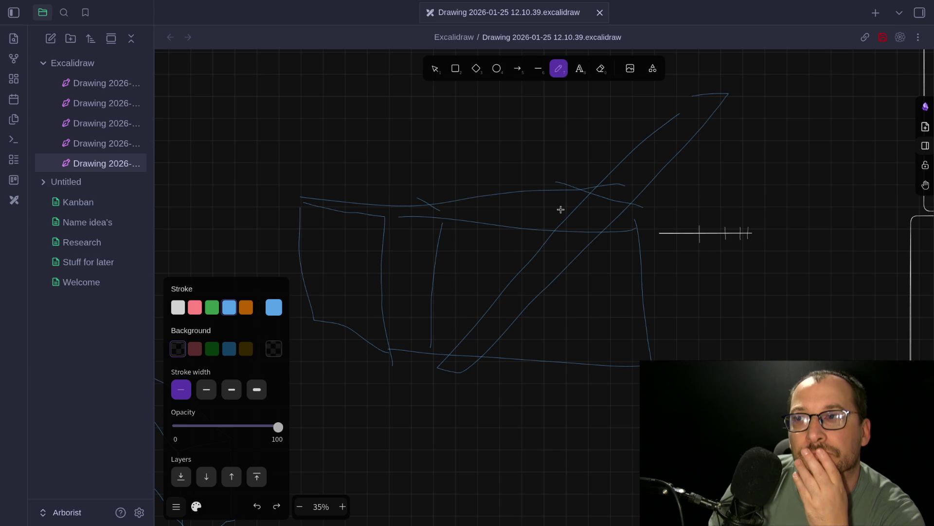
- Try two more freehand strokes, undo both, and return to Neovim
scroll(687, 161, up, 5)
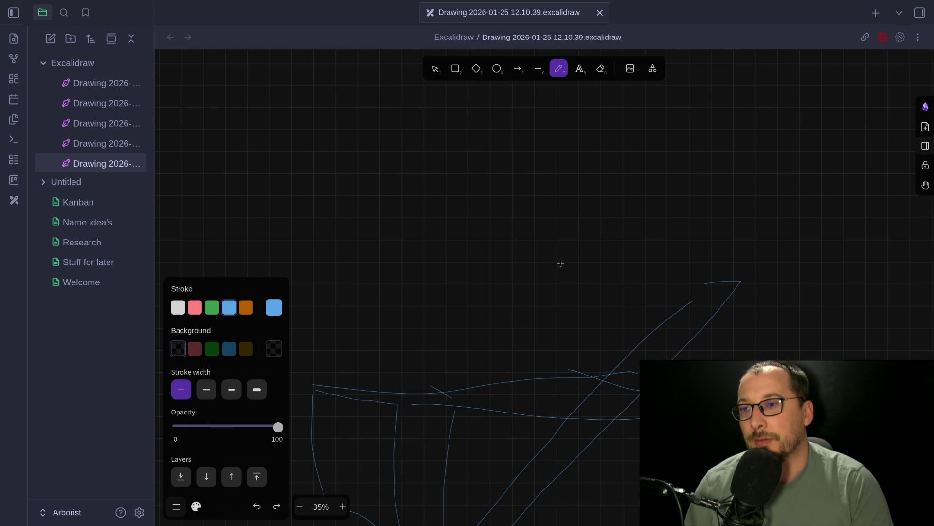
scroll(580, 273, down, 3)
drag(579, 170, 498, 238)
key(ctrl+z)
mouse_move(516, 139)
mouse_down()
mouse_move(511, 217)
mouse_move(498, 195)
mouse_up()
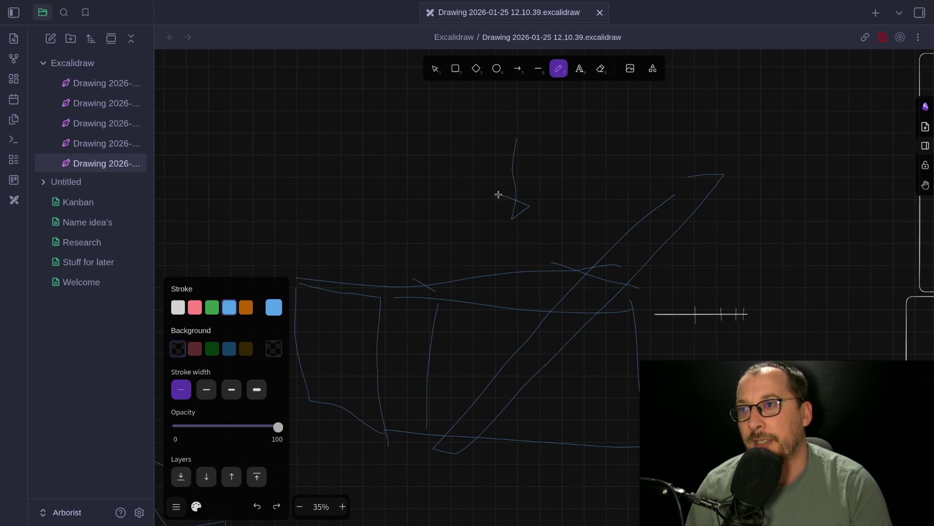
key(ctrl+z)
key(super+1)
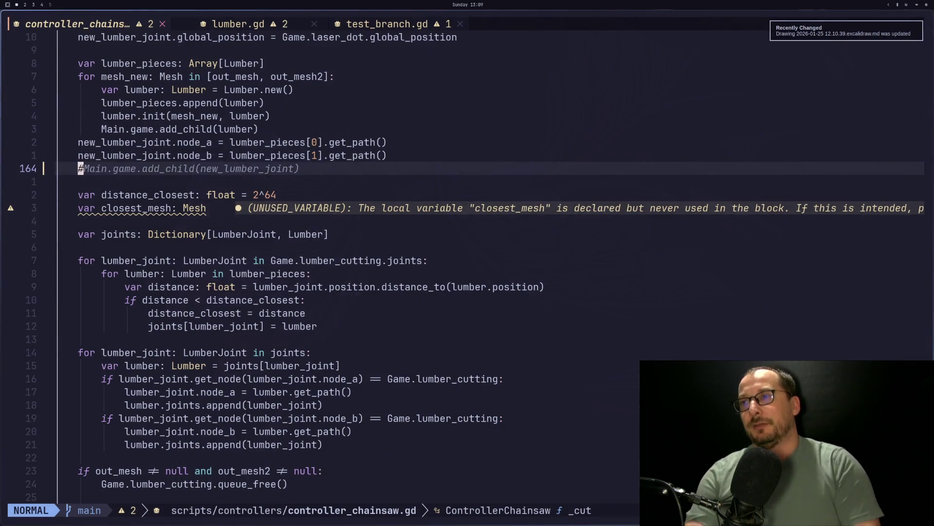
key(super+2)
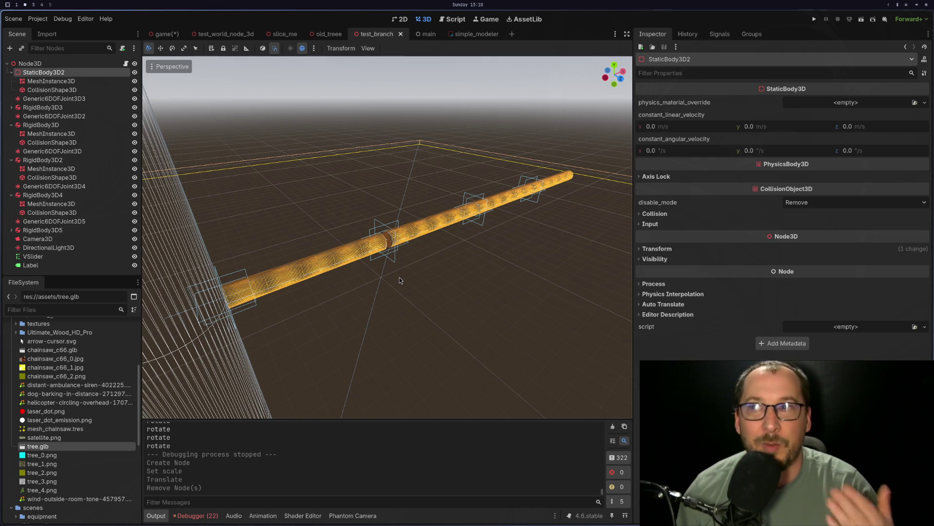
key(super+1)
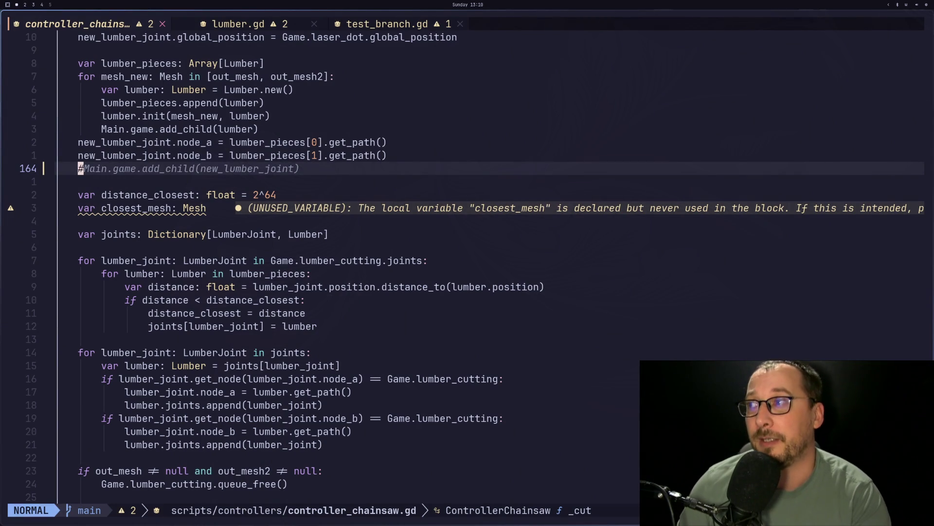
key(k)
key(k)
key(k)
key(j)
key(j)
key(j)
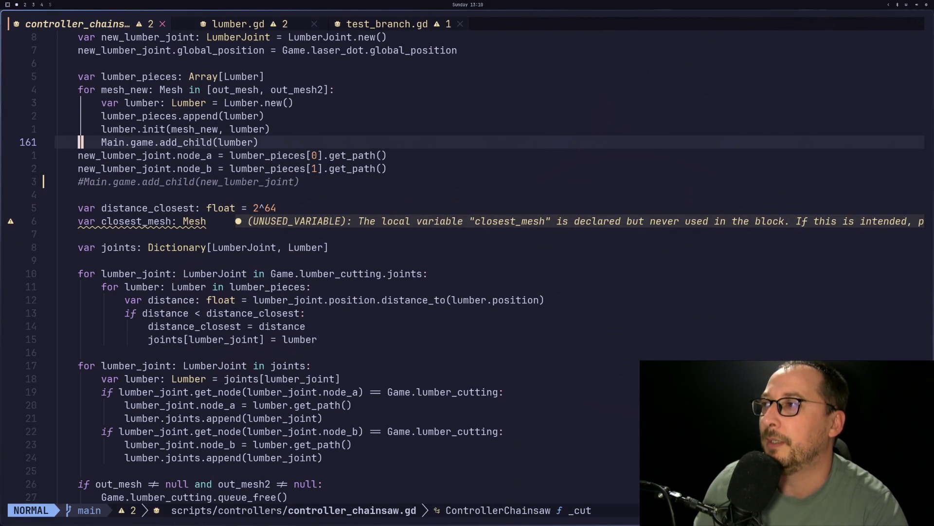
- Uncomment the line adding the new lumber joint in the chainsaw script
key(x)
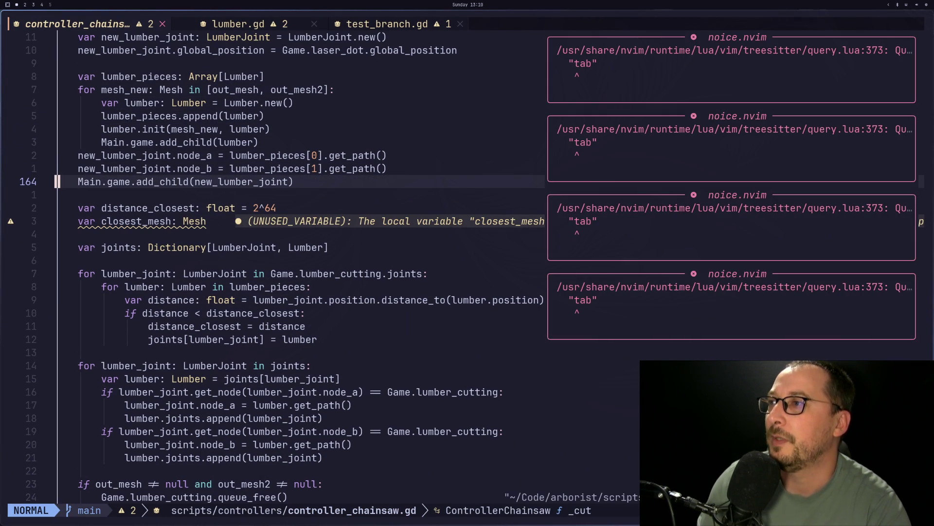
key(k)
key(k)
key(k)
key(k)
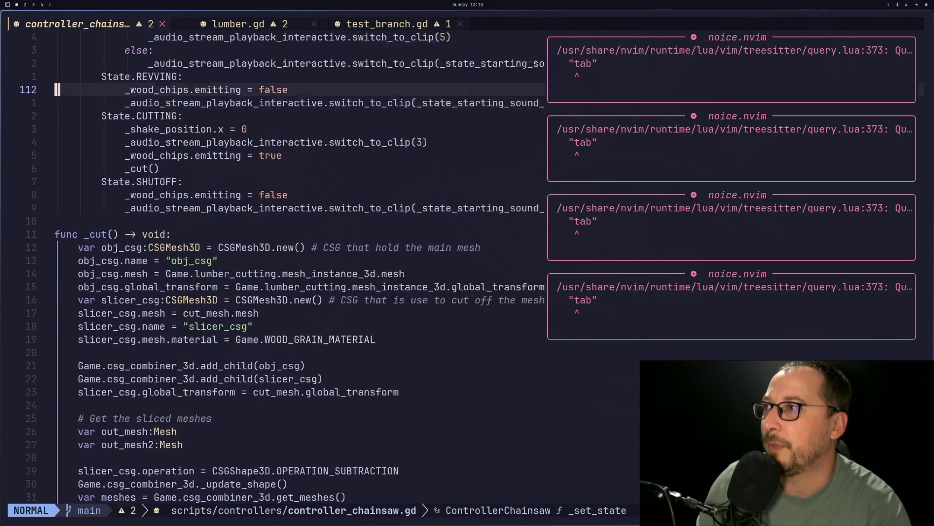
key(k)
key(k)
key(shift+l)
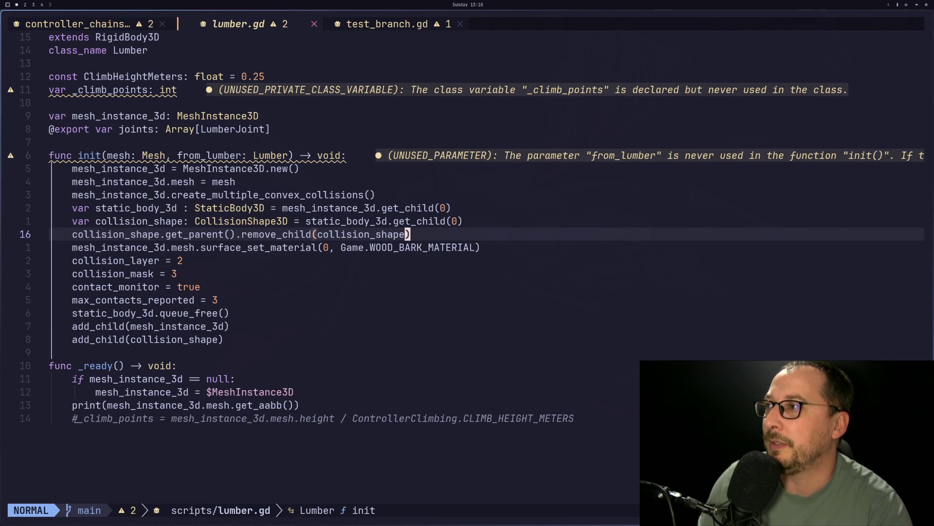
key(shift+l)
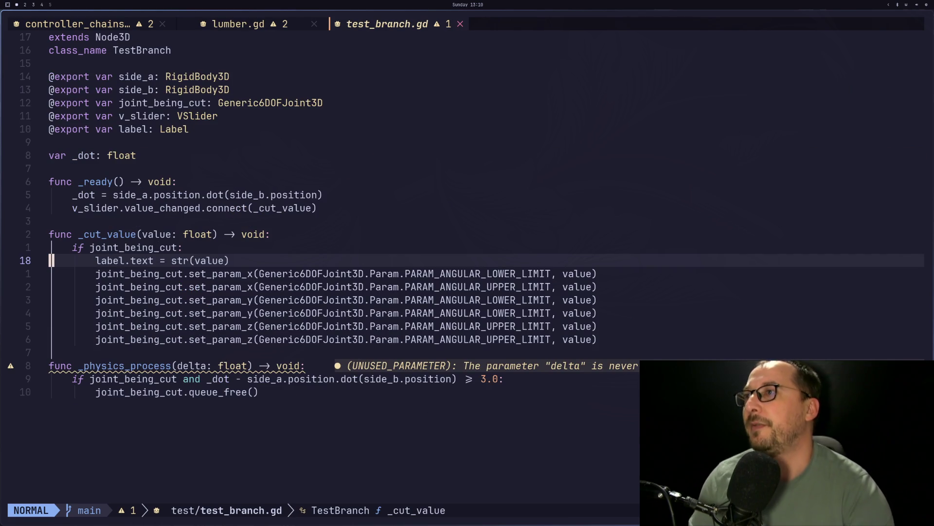
- Review test_branch.gd's set_param_x limit lines and its _physics_process function
key(j)
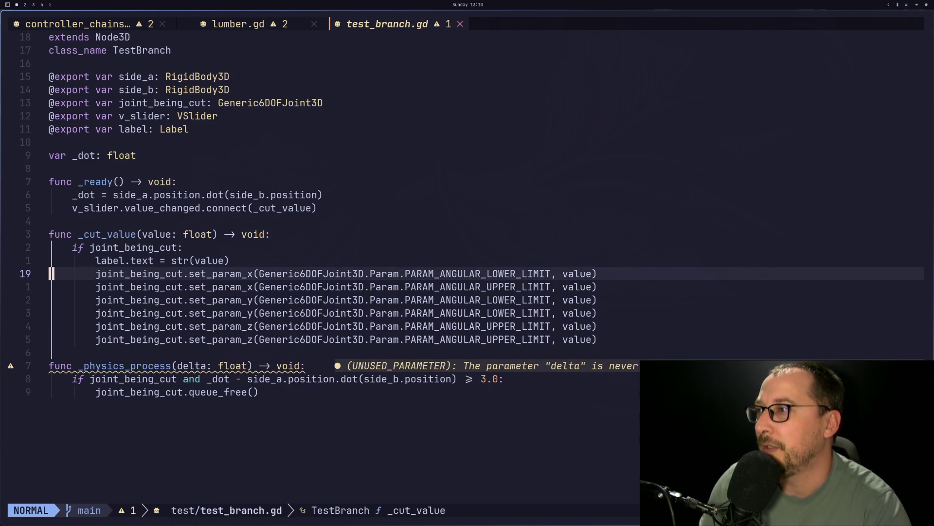
key(j)
key(j)
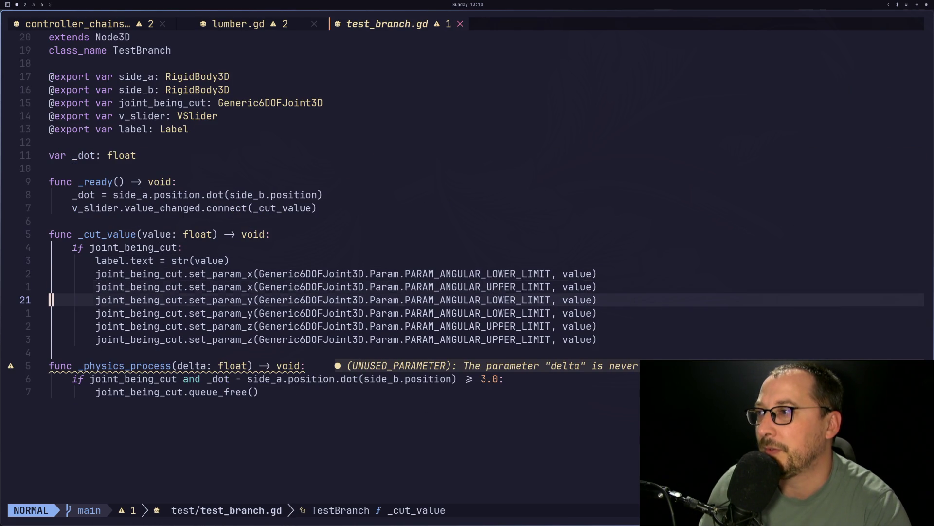
key(k)
key(k)
key(w)
key(l)
key(l)
key(l)
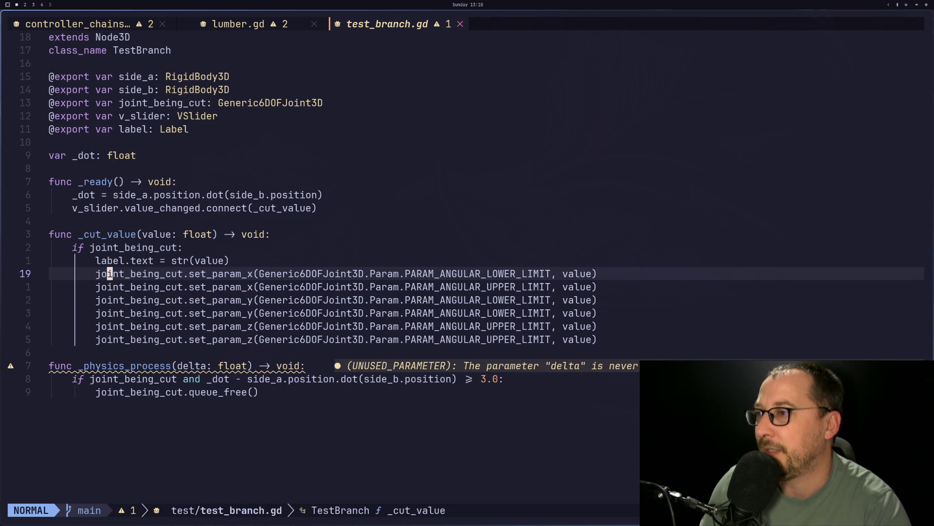
key(j)
key(j)
key(j)
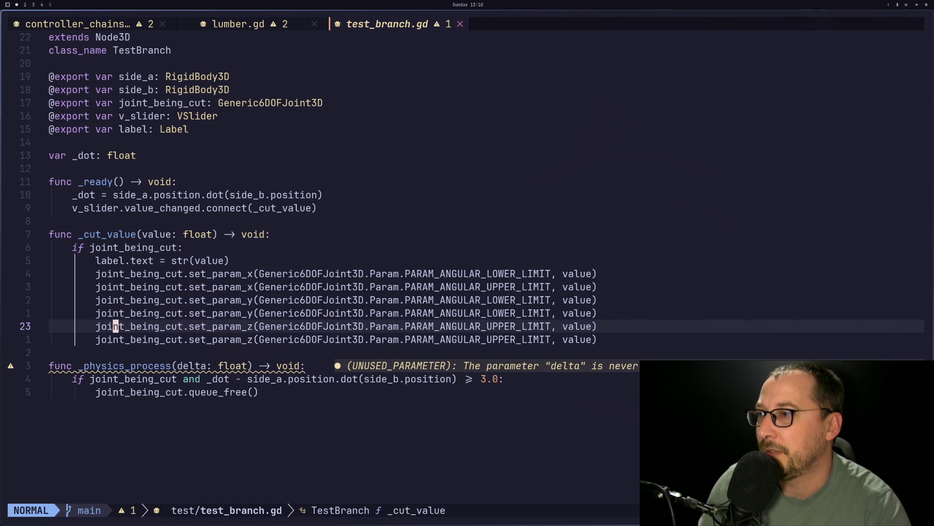
- In lumber.gd, look over the exported joints Array[LumberJoint] and the init function
key(shift+h)
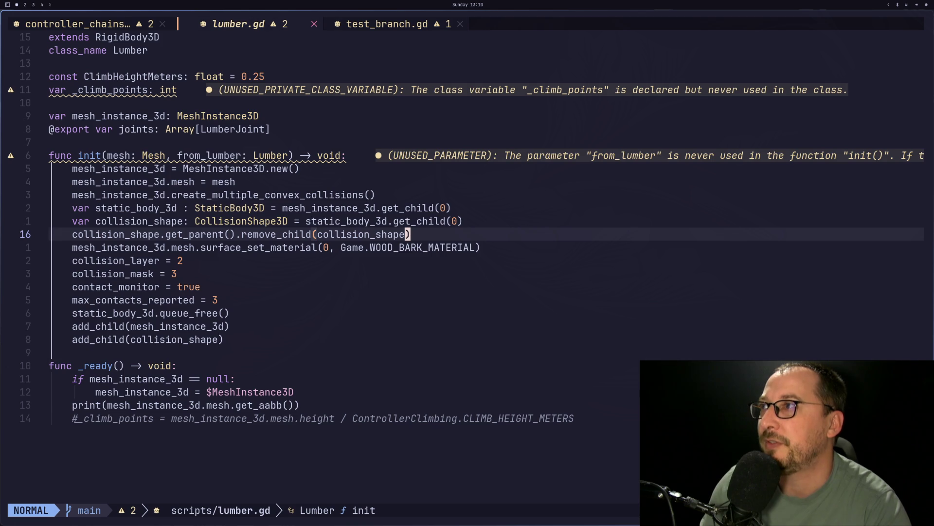
key(j)
key(j)
key(k)
key(k)
key(k)
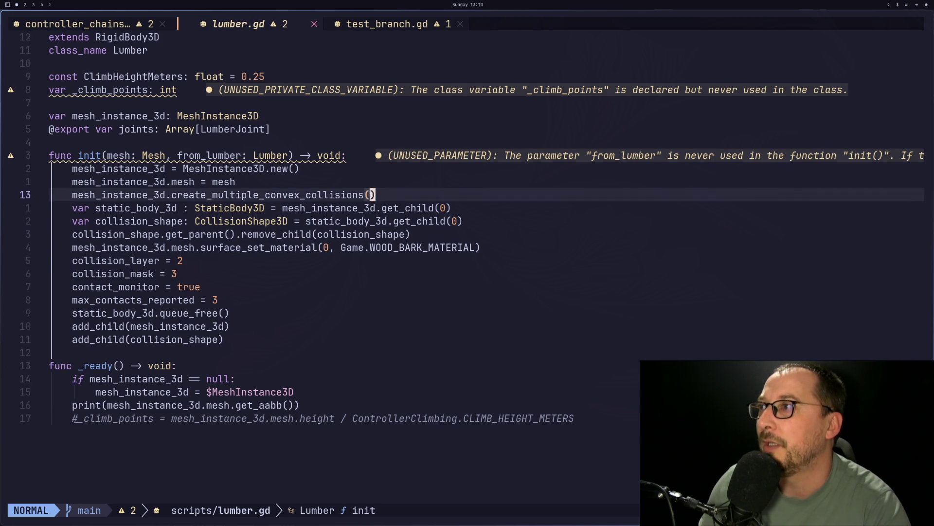
key(k)
key(k)
key(h)
key(h)
key(h)
key(h)
key(l)
key(l)
key(l)
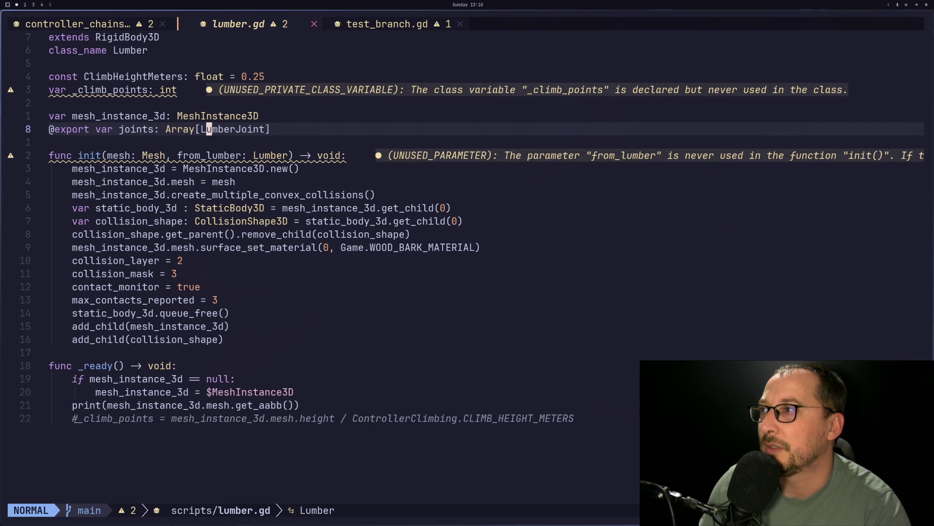
key(j)
key(j)
key(j)
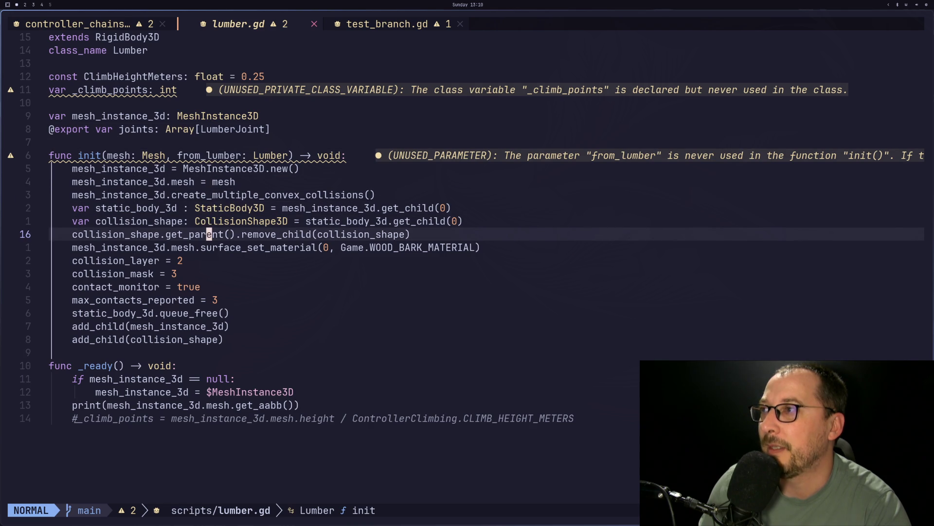
- Glance at test_branch.gd again, then return to lumber.gd
key(shift+l)
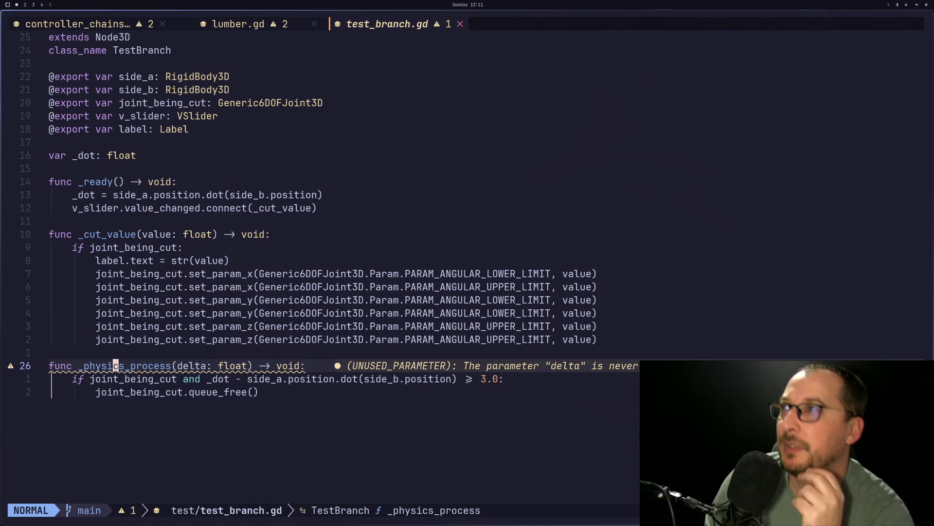
key(shift+h)
key(k)
key(k)
key(k)
key(j)
key(j)
key(j)
key(j)
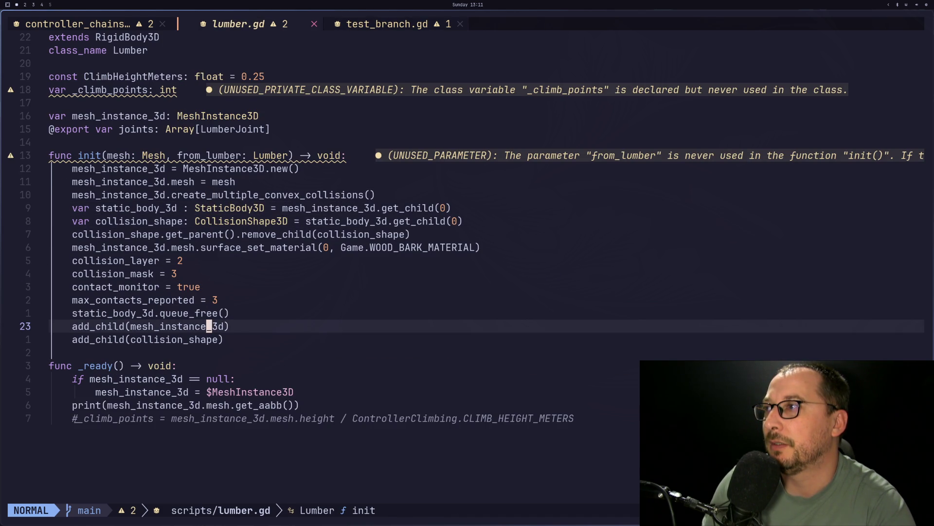
- Open a new line below the commented climb line and start typing 'func L'
key(j)
key(j)
key(j)
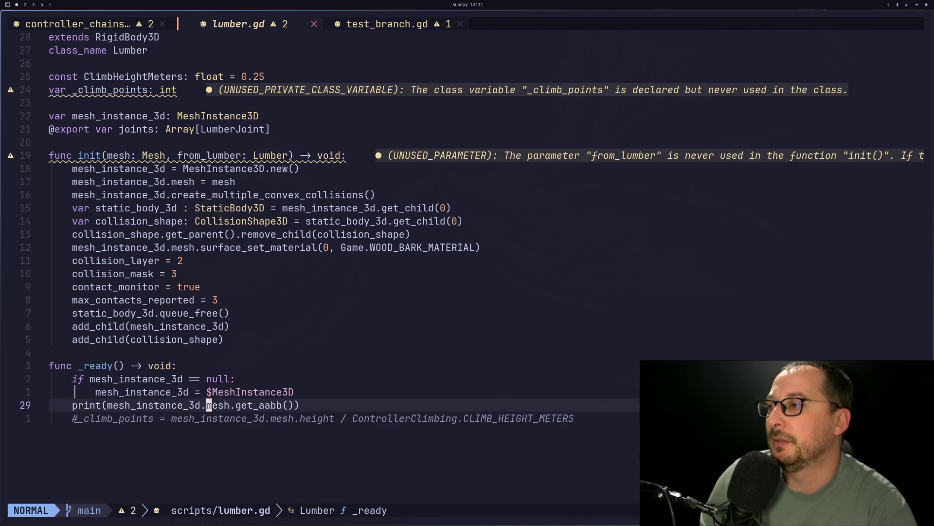
text(oi)
key(BackSpace)
key(Return)
text(func)
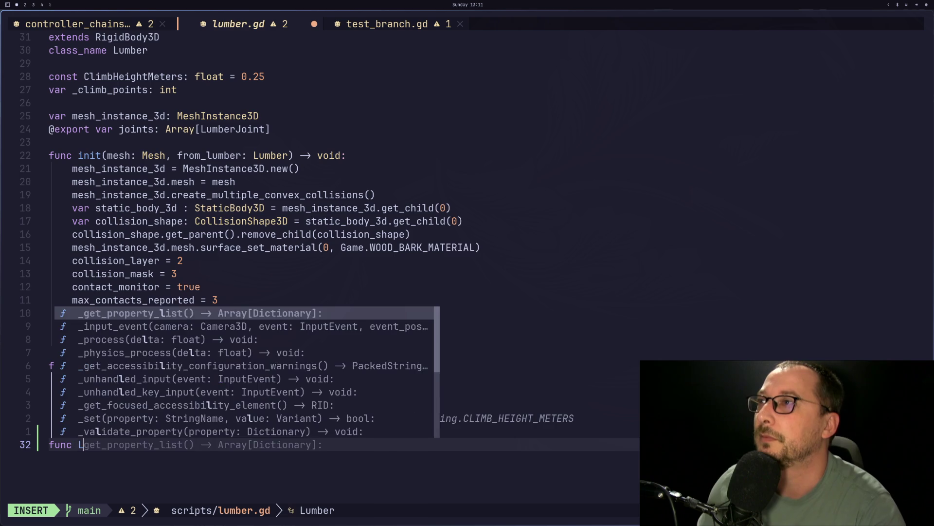
text(L)
key(Escape)
key(shift+h)
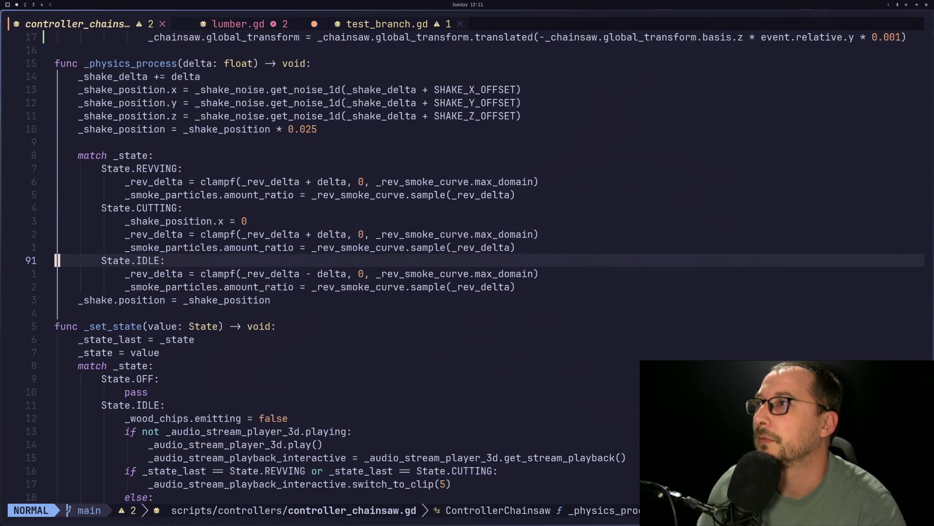
- Glance at test_branch.gd, then go to the lumber code in controller_chainsaw.gd's _cut
key(shift+h)
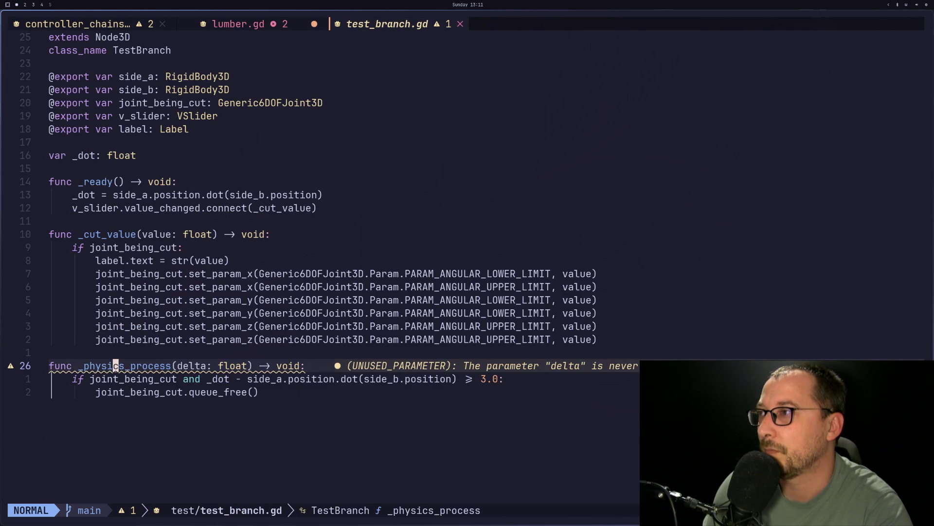
key(shift+l)
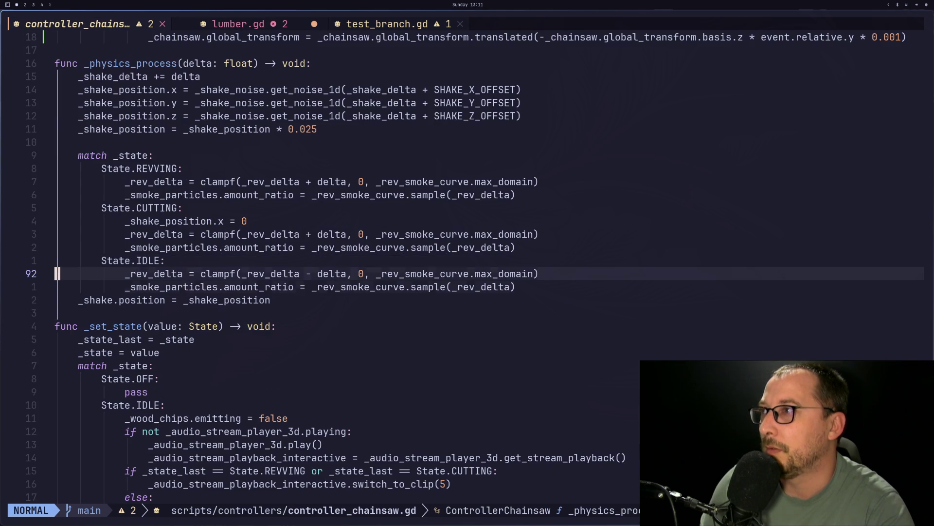
key(j)
key(j)
key(j)
key(j)
key(j)
key(j)
key(k)
key(k)
key(k)
key(k)
key(k)
key(k)
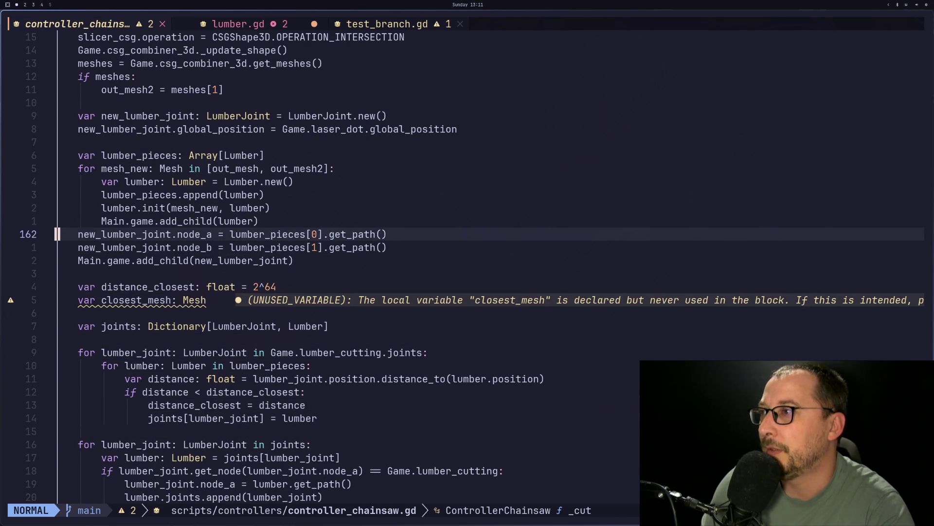
key(k)
key(k)
key(k)
key(j)
key(j)
key(j)
- Inspect the node_b and node_a assignment lines, then check lumber.gd
key(w)
key(l)
key(l)
key(f)
key(j)
key(f)
key(period)
key(j)
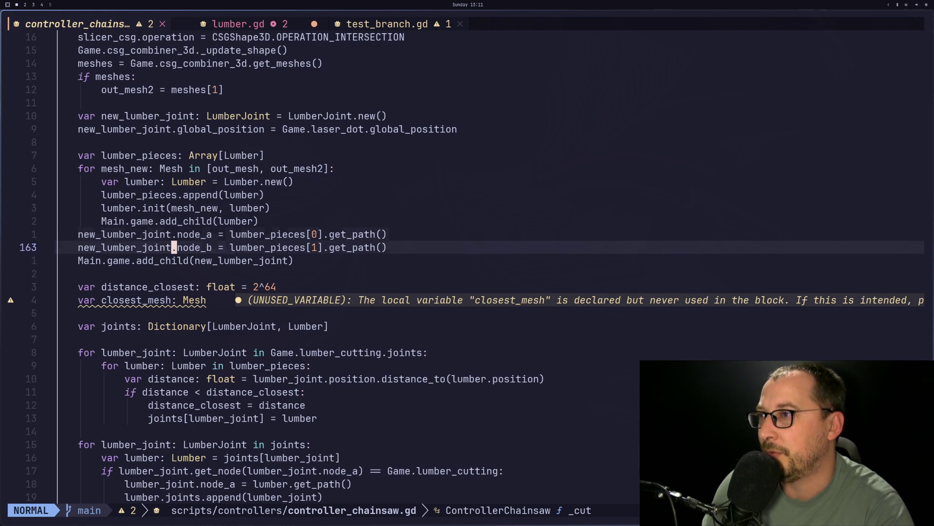
key(j)
key(k)
key(k)
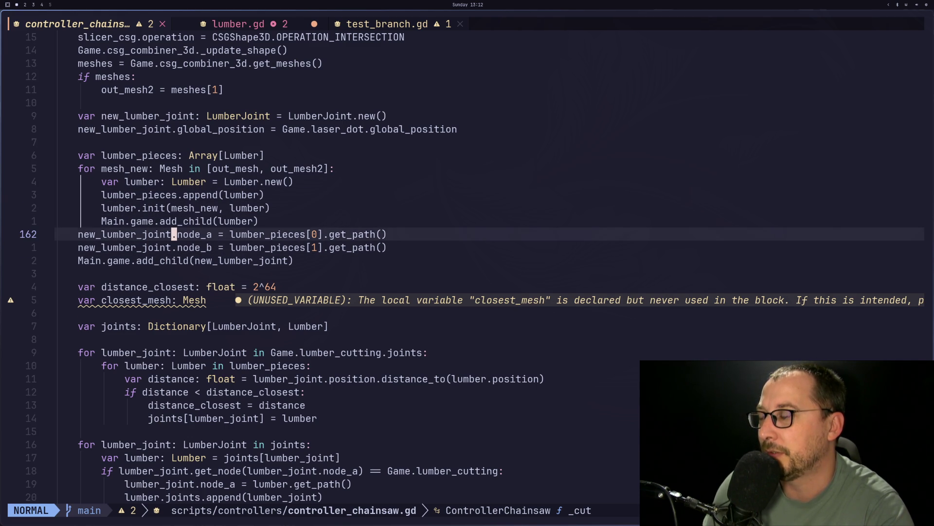
key(j)
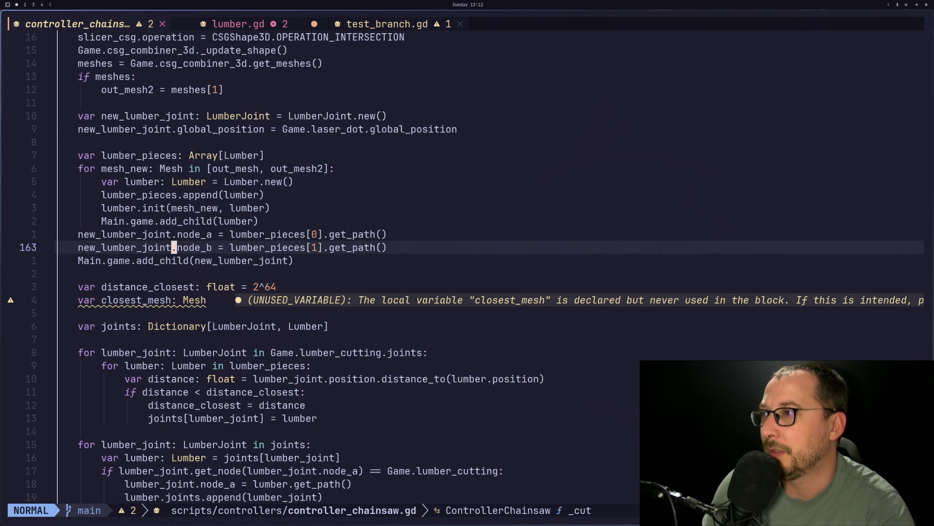
key(shift+l)
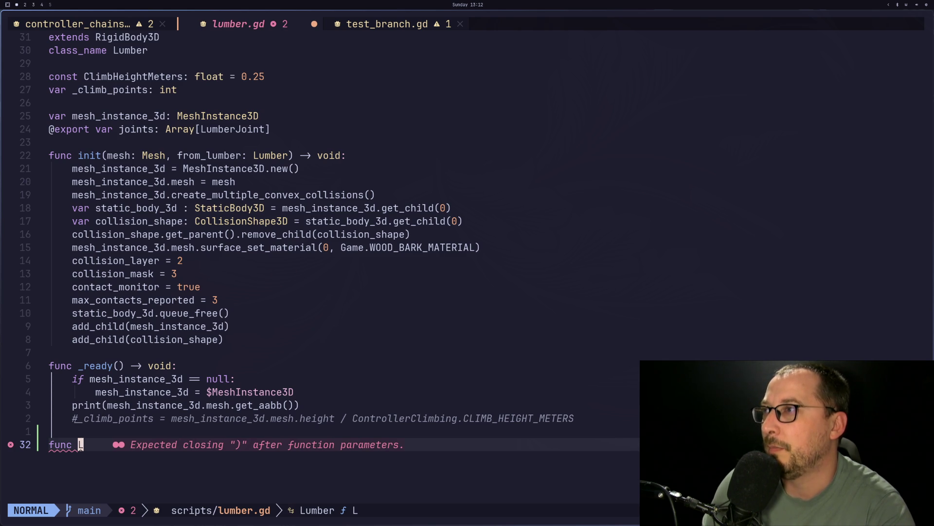
- Look over the line creating each Lumber, then return to test_branch.gd
key(shift+h)
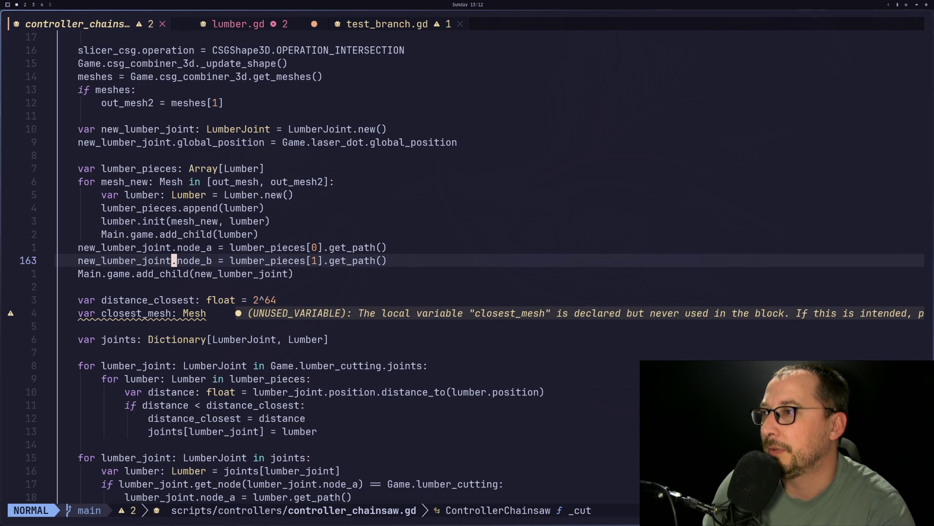
key(k)
key(k)
key(k)
key(k)
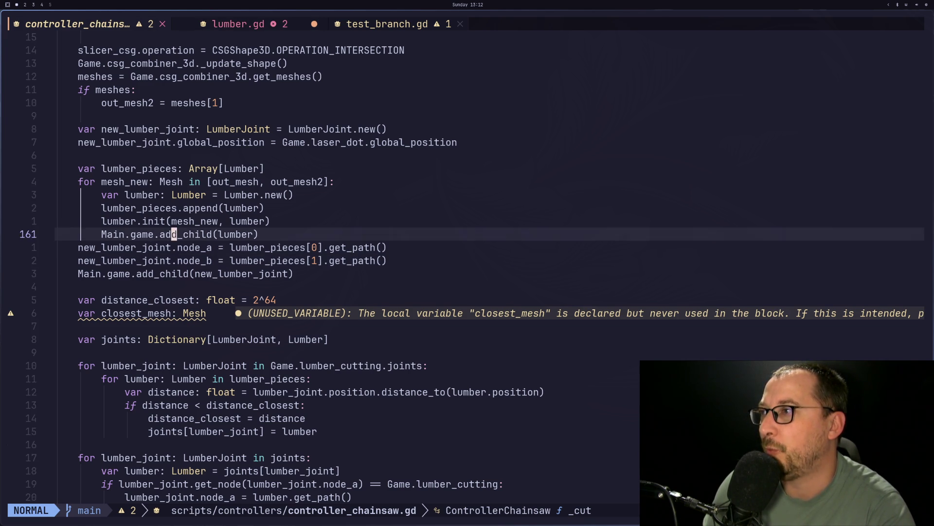
key(h)
key(h)
key(h)
key(b)
key(l)
key(l)
key(l)
key(shift+l)
key(shift+l)
key(shift+l)
key(shift+h)
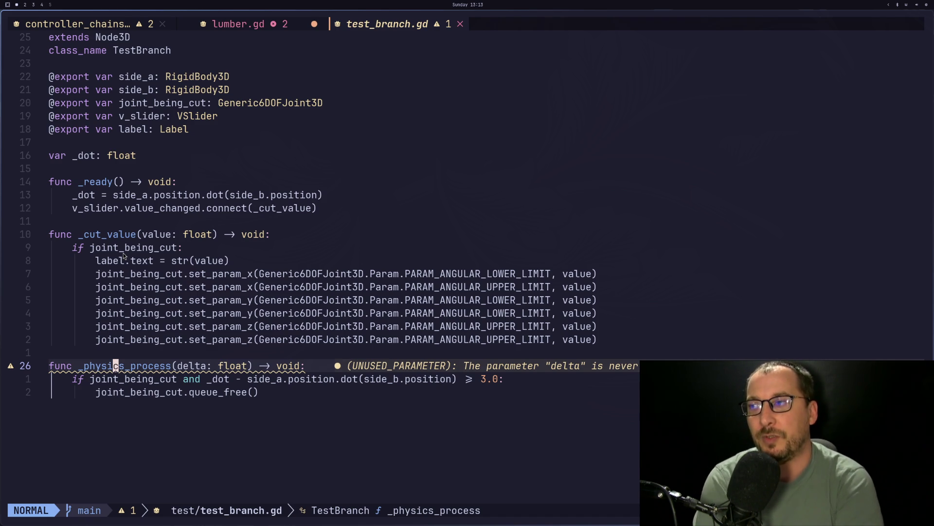
- Review the set_param_x, _y and _z limit lines, then jump to the chainsaw's lumber loop
key(k)
key(k)
key(k)
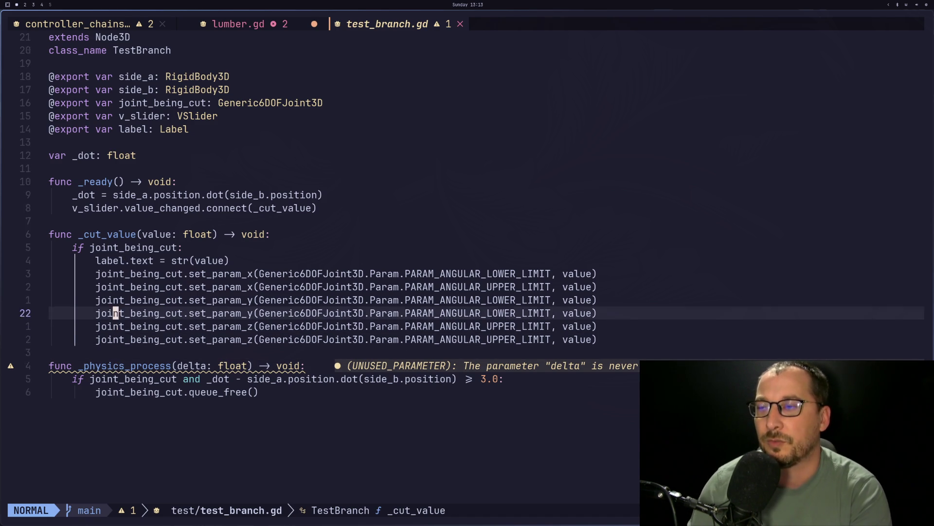
key(j)
key(j)
key(j)
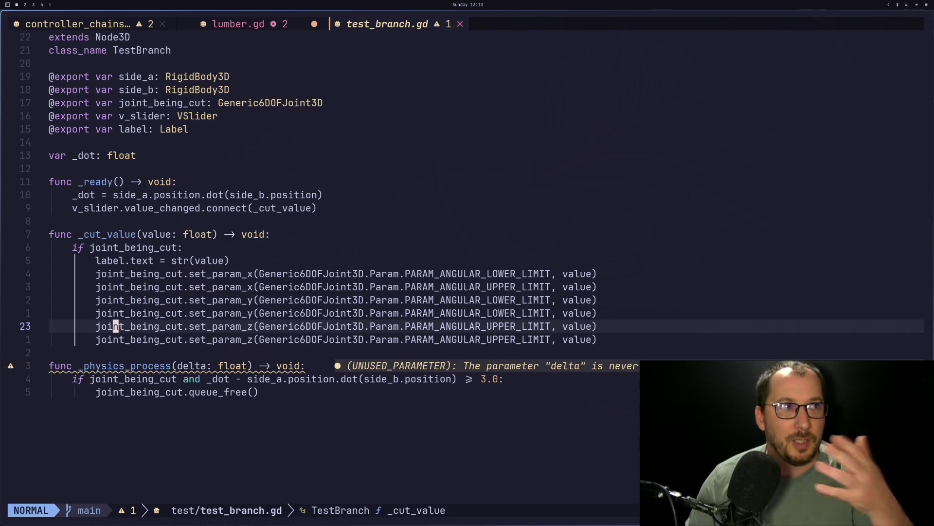
key(j)
key(k)
key(k)
key(j)
key(j)
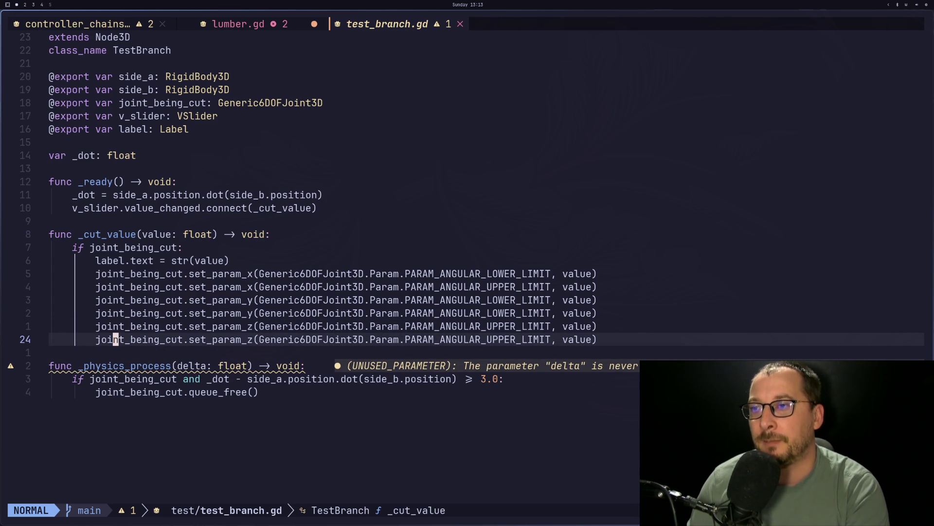
key(k)
key(k)
key(k)
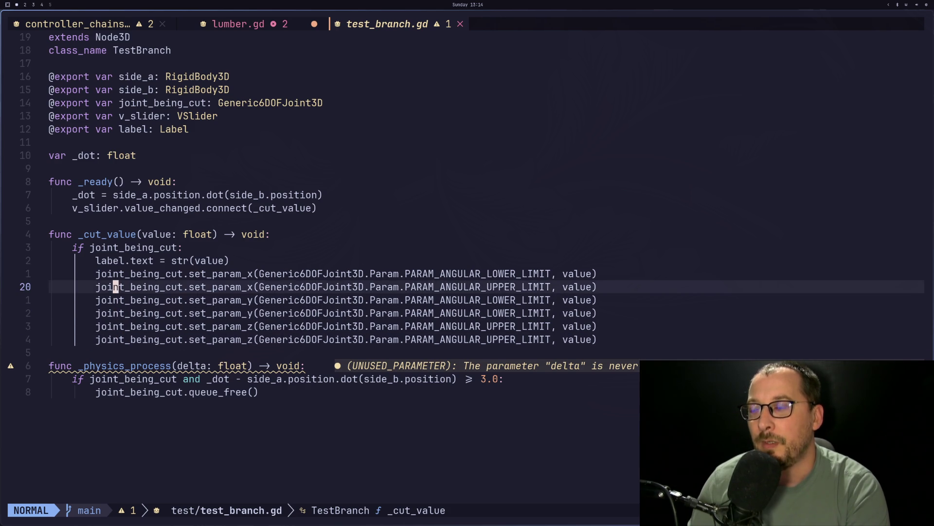
key(j)
key(j)
key(j)
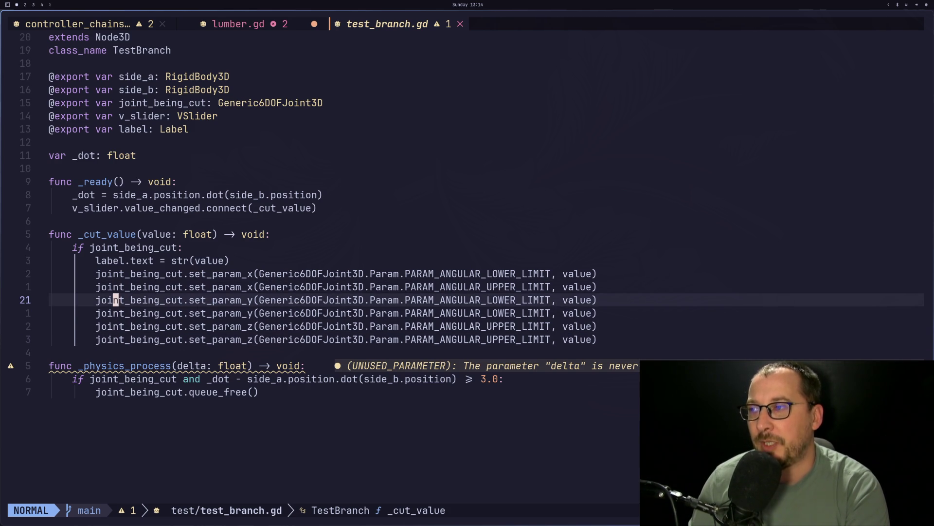
key(k)
key(k)
key(k)
key(k)
key(k)
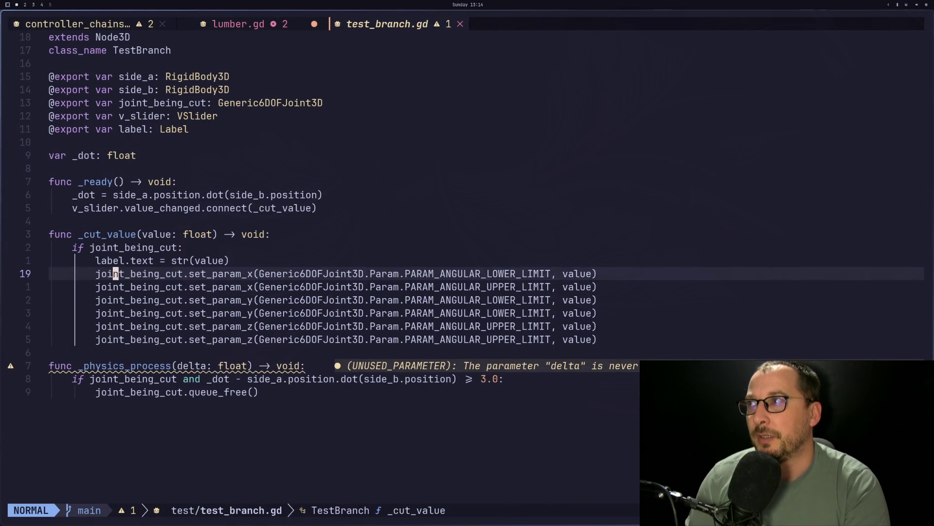
key(ctrl+o)
key(ctrl+o)
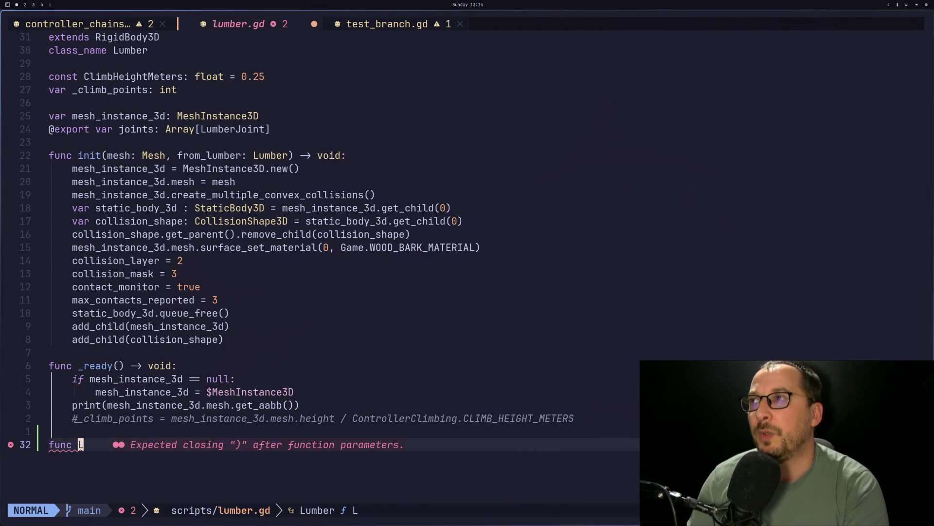
key(ctrl+i)
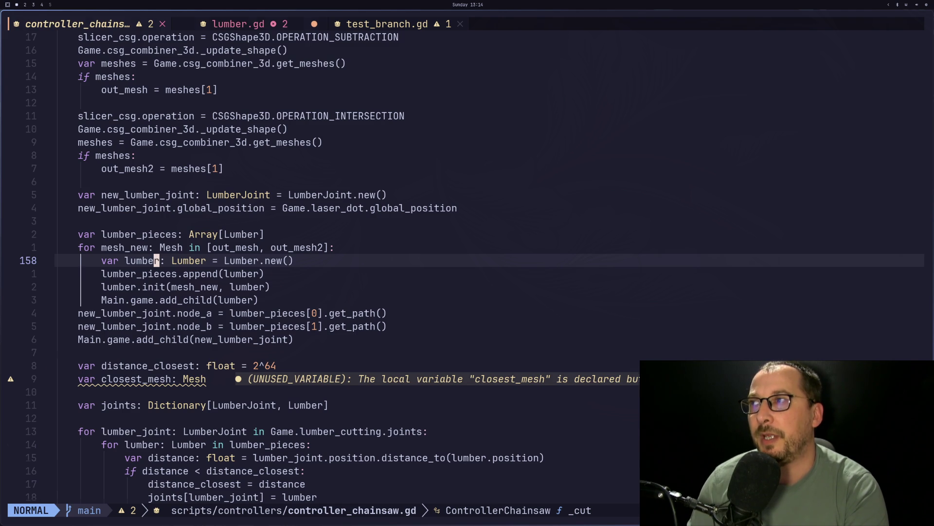
key(ctrl+o)
key(s)
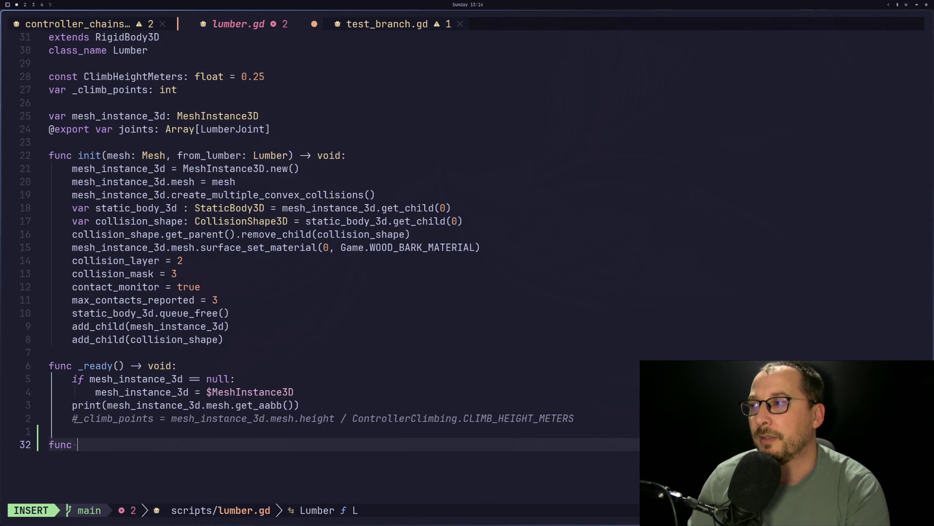
key(Escape)
key(ctrl+i)
key(j)
key(j)
key(j)
key(j)
key(k)
key(j)
key(j)
key(k)
key(k)
key(j)
key(j)
key(k)
key(h)
key(h)
key(h)
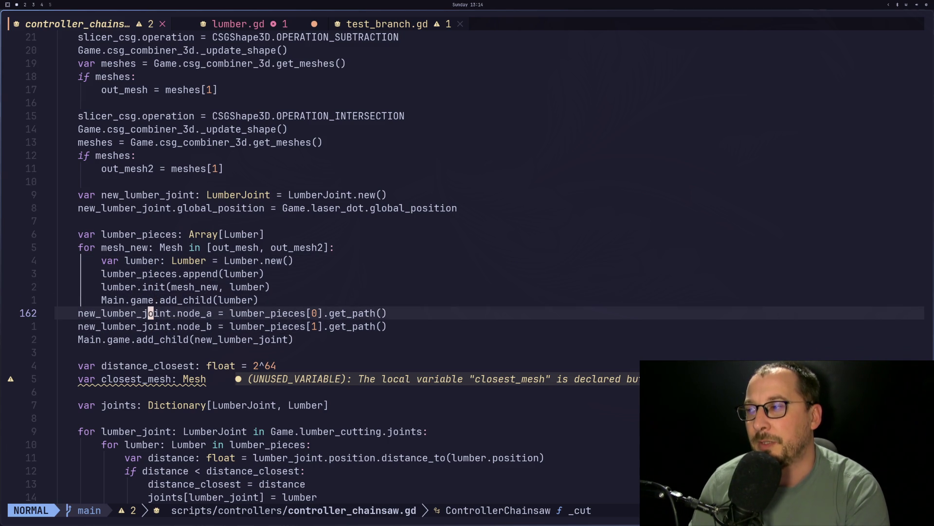
key(h)
key(h)
key(h)
key(j)
key(k)
key(k)
key(j)
key(j)
key(k)
key(j)
key(k)
key(j)
key(k)
key(j)
key(k)
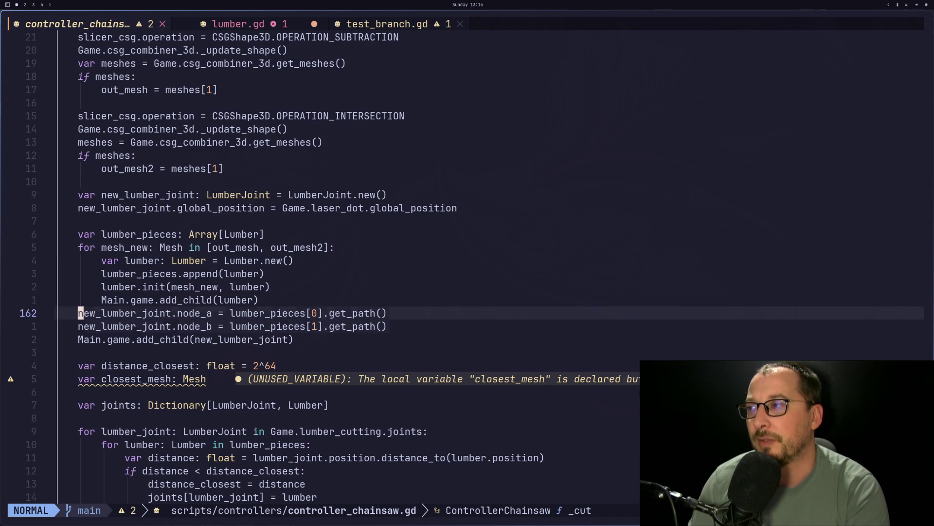
key(j)
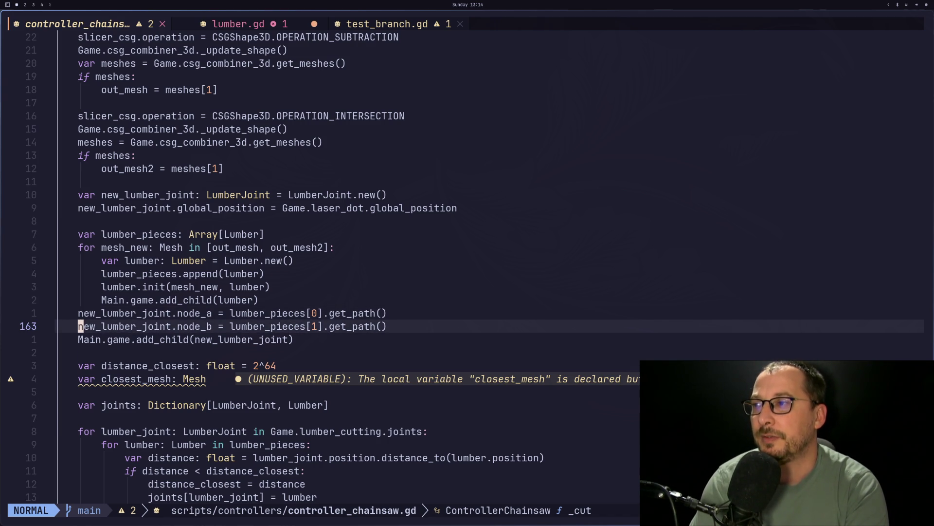
key(k)
key(l)
key(l)
key(l)
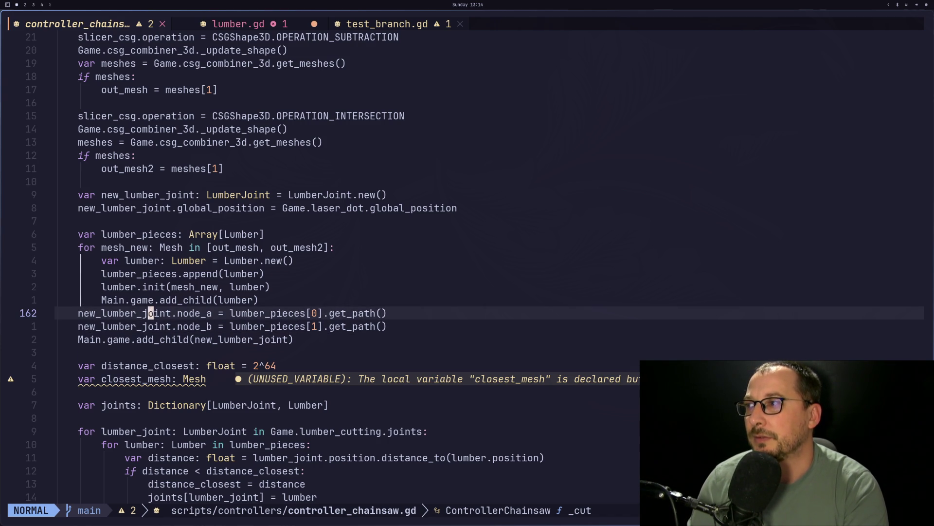
key(h)
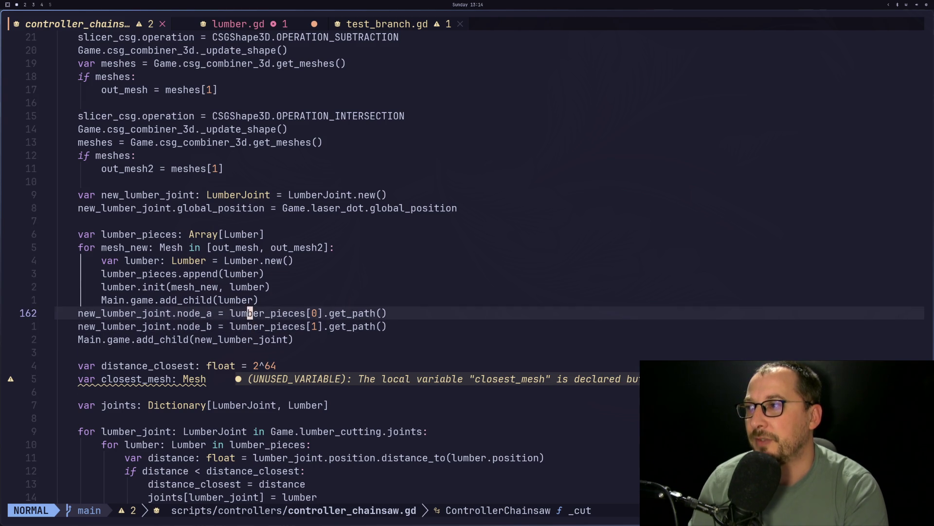
key(j)
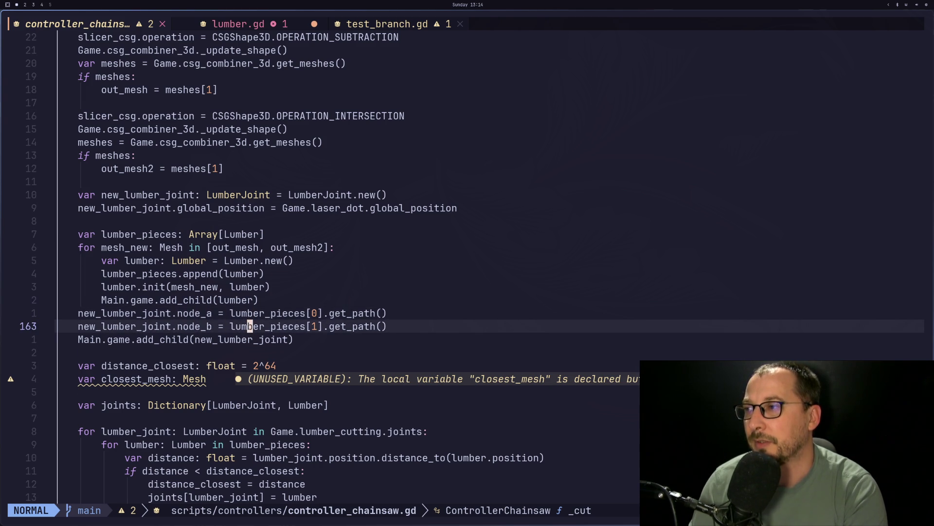
key(shift+l)
key(k)
key(j)
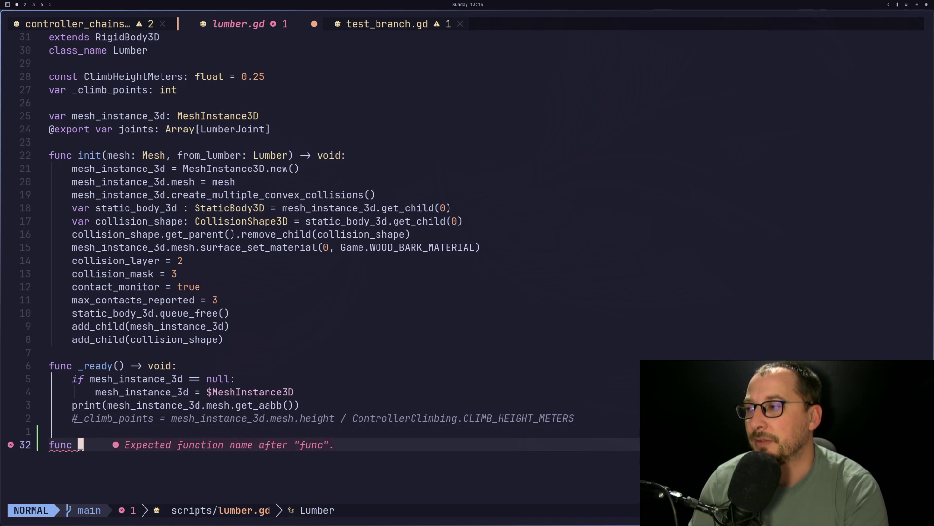
key(braceleft)
key(braceleft)
key(braceleft)
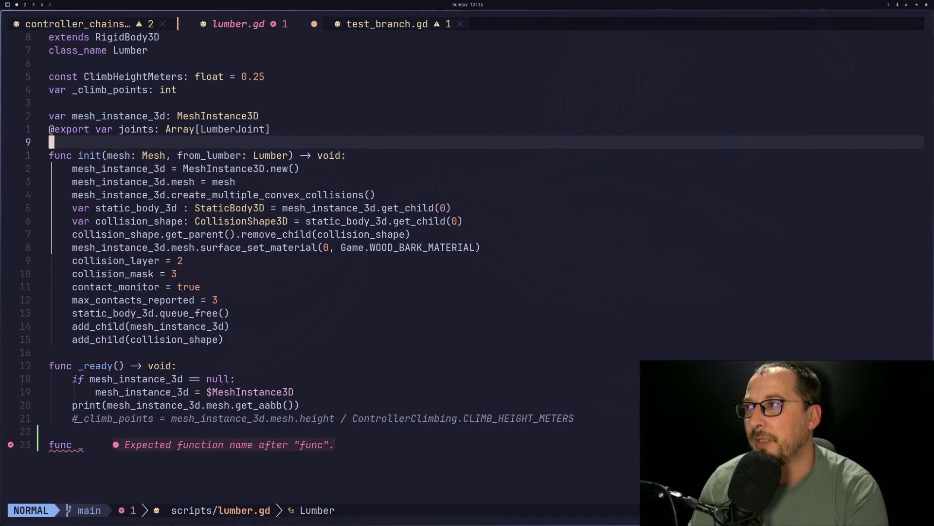
text(i@export )
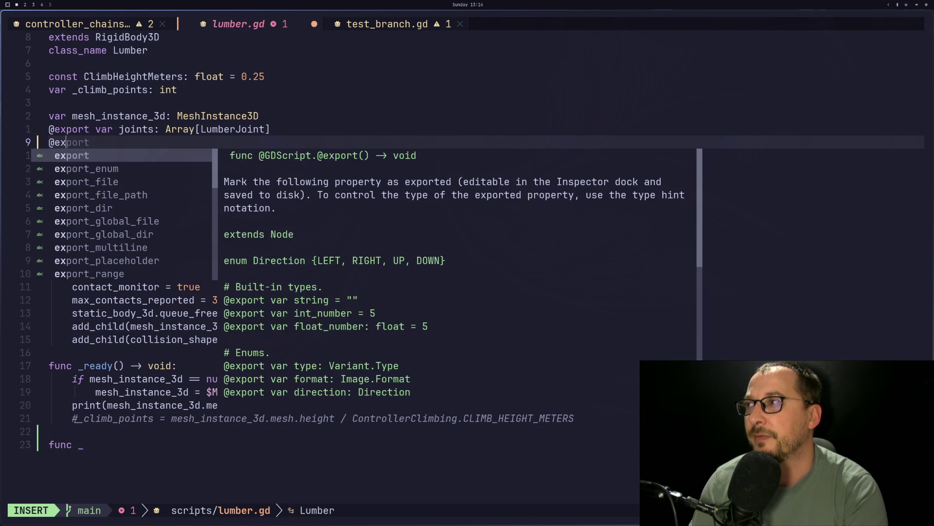
text(var )
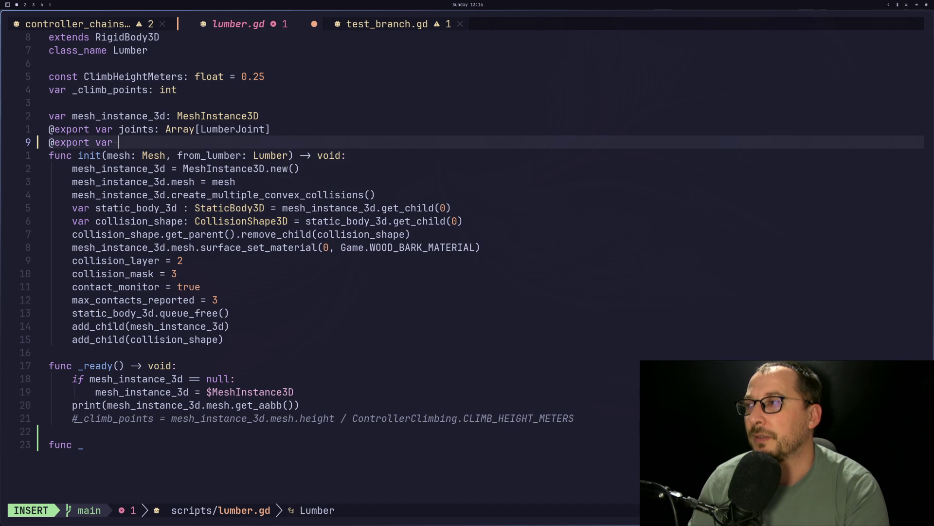
text(lumber)
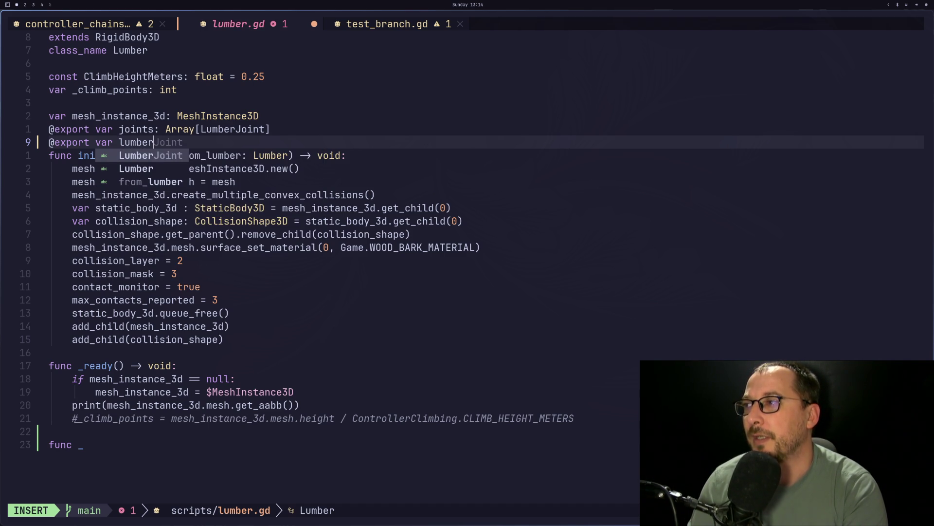
text(_neigh)
text(bour)
key(BackSpace)
key(BackSpace)
key(BackSpace)
text(ors )
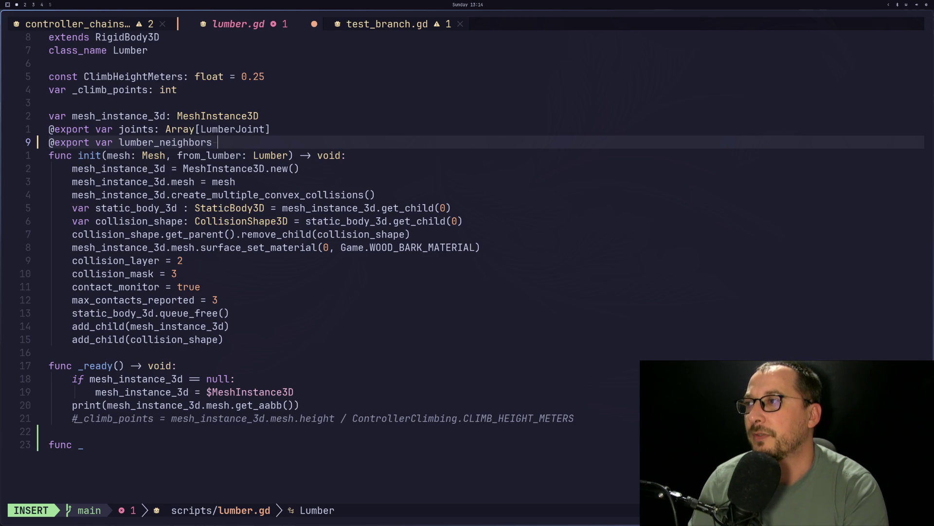
text(: Array[L)
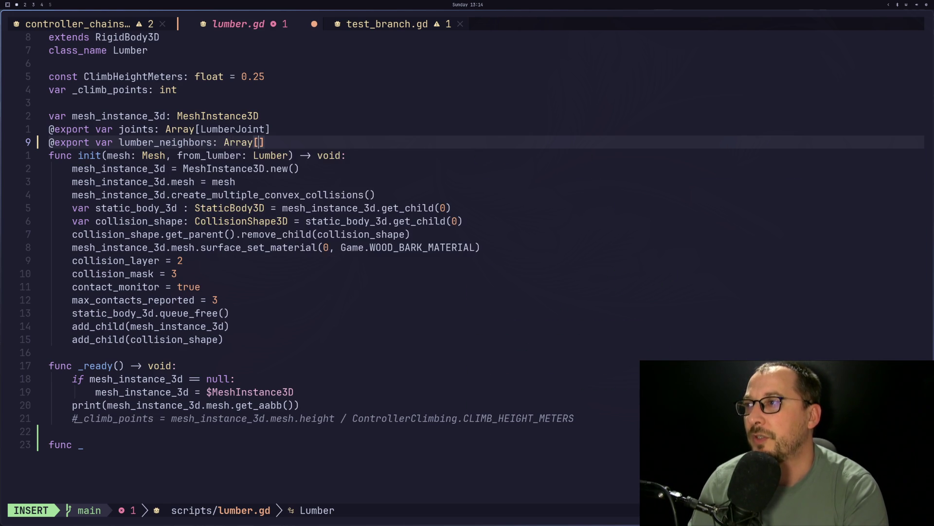
text(umber)
key(Escape)
key(A)
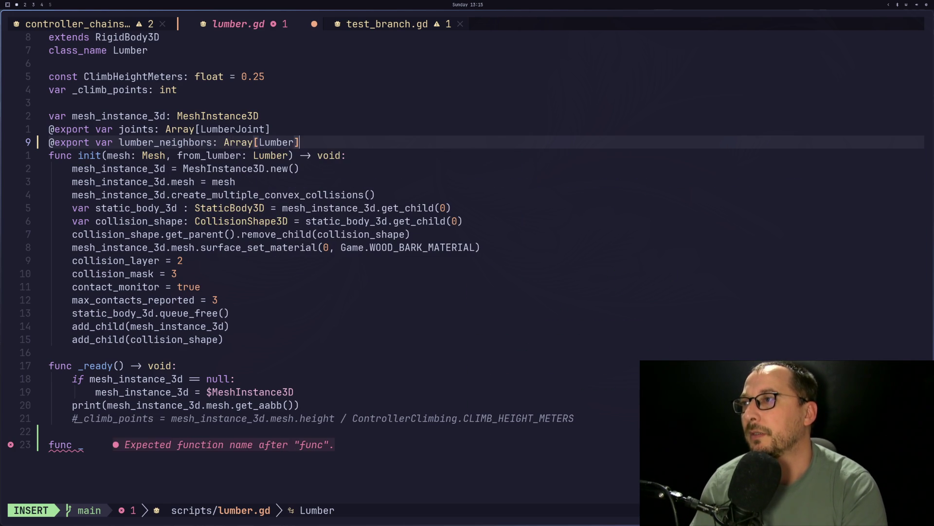
key(Return)
key(Escape)
text(:w)
key(Return)
- Look over the joints and lumber_neighbors declarations, then switch to test_branch.gd
key(k)
key(k)
key(j)
key(j)
key(k)
key(k)
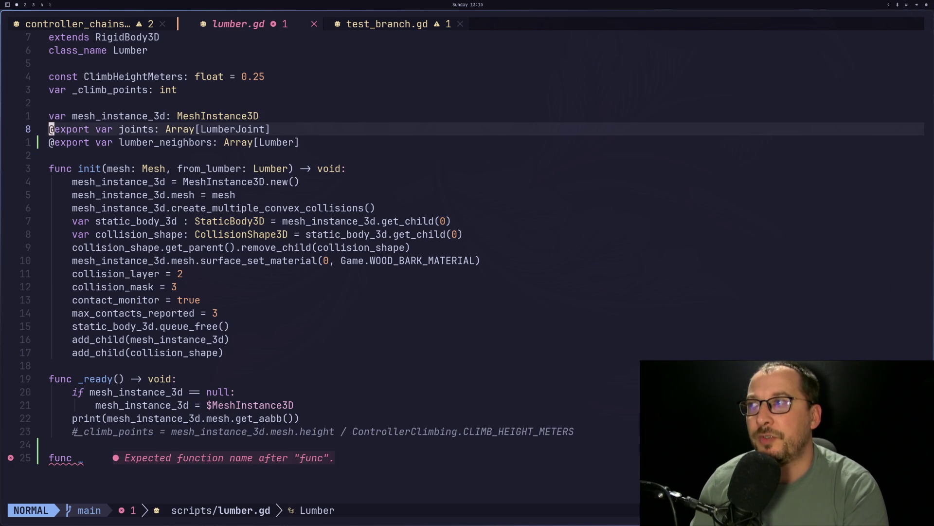
key(j)
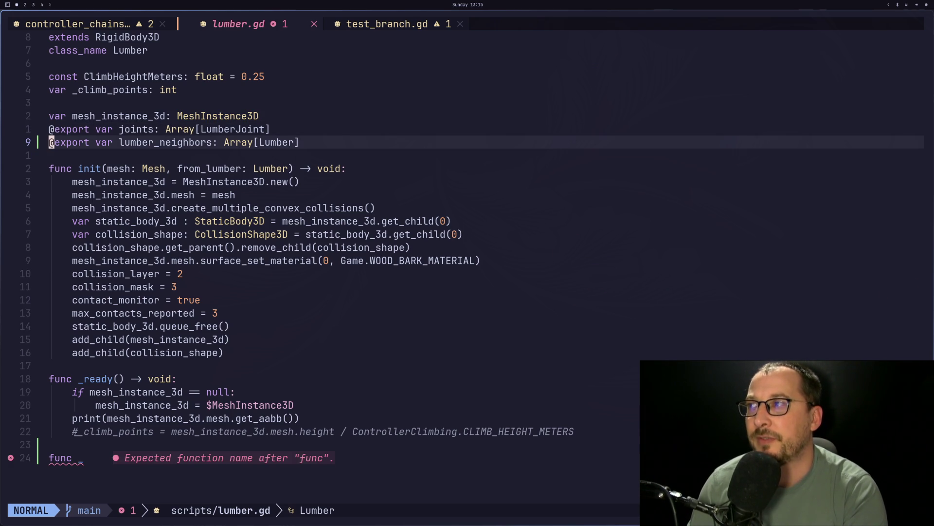
key(l)
key(l)
key(l)
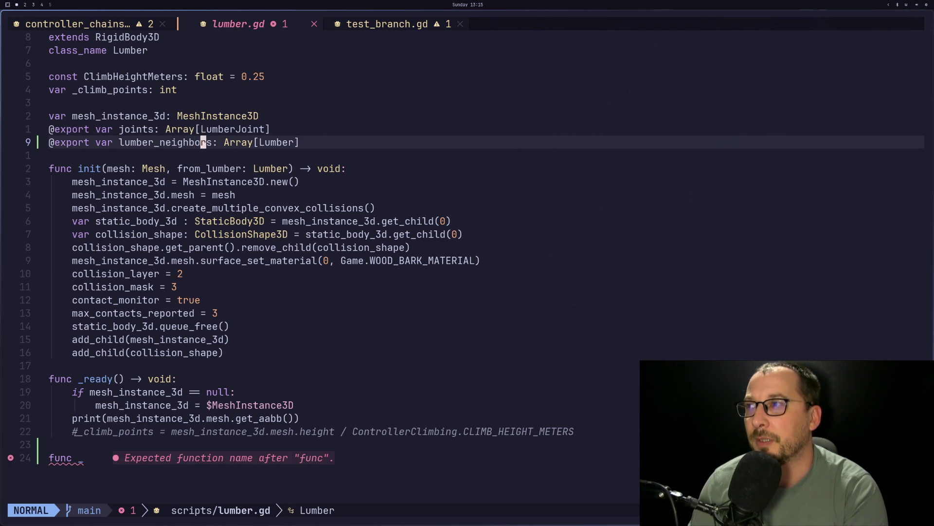
key(h)
key(h)
key(h)
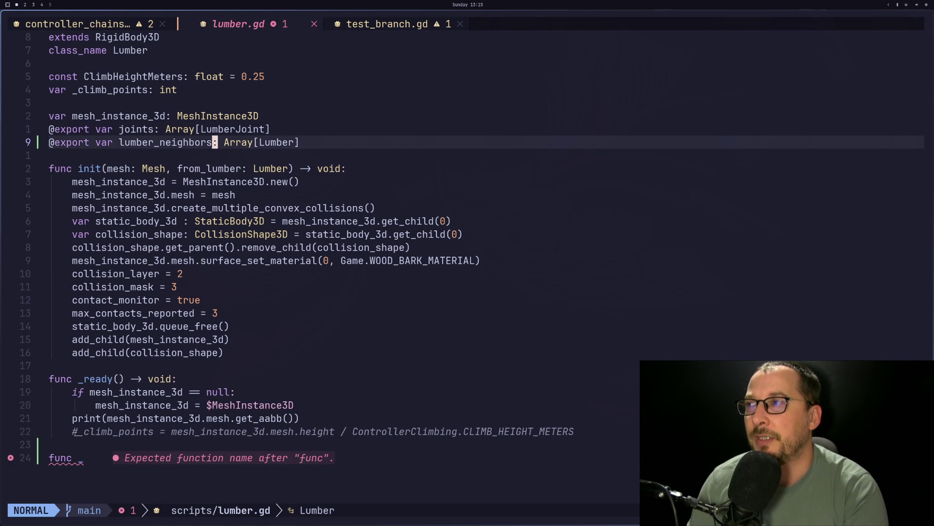
key(k)
key(h)
key(j)
key(h)
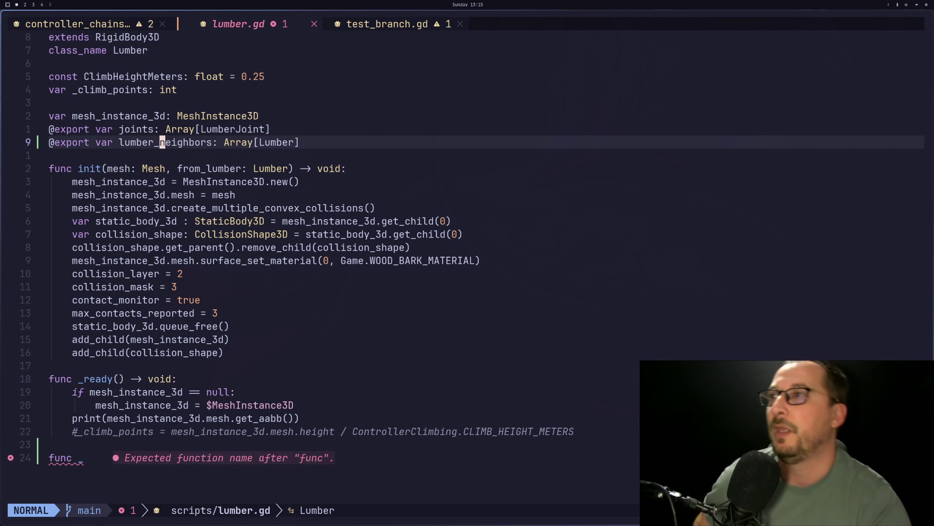
key(shift+l)
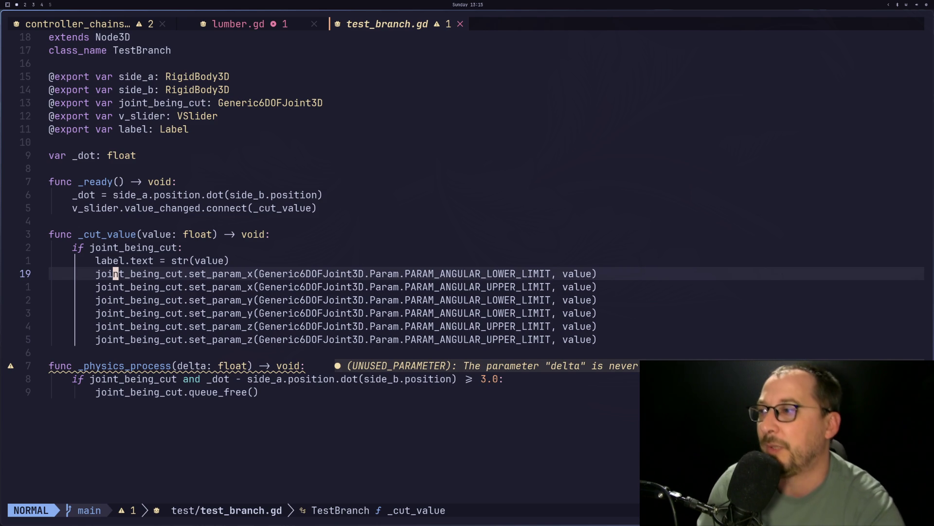
- Check test_branch.gd's separation check, then move to the end of lumber.gd's lumber_neighbors line
key(j)
key(j)
key(j)
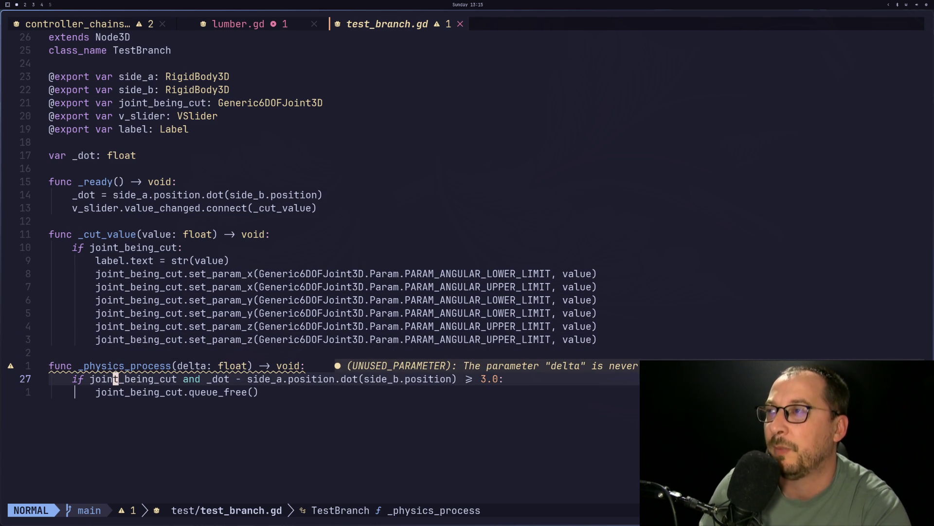
key(shift+h)
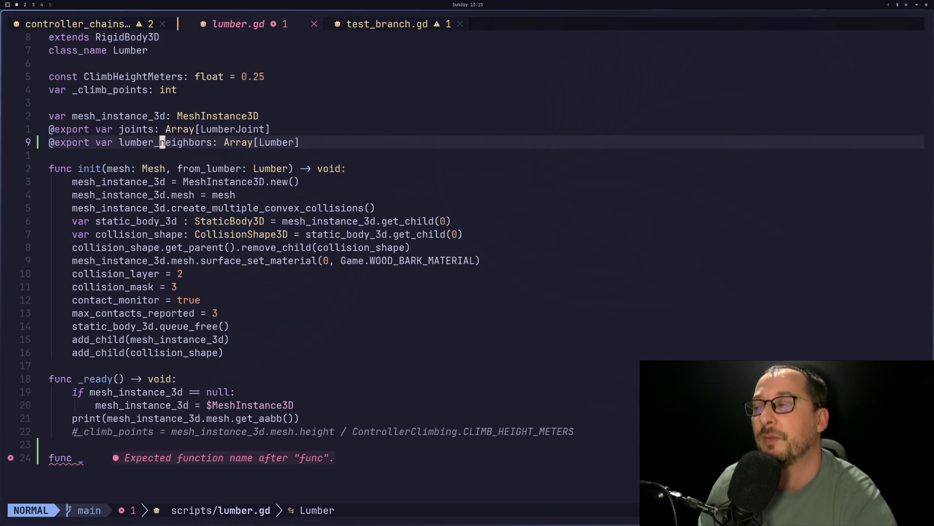
key(k)
key(j)
key(l)
key(l)
key(l)
key(w)
key(w)
key(l)
key(l)
key(l)
key(l)
key(l)
key(l)
key(h)
- Add 'var branches: Dictionary[LumberJoint, Lumber]' on a new line below it
text(lo@)
key(BackSpace)
text(var )
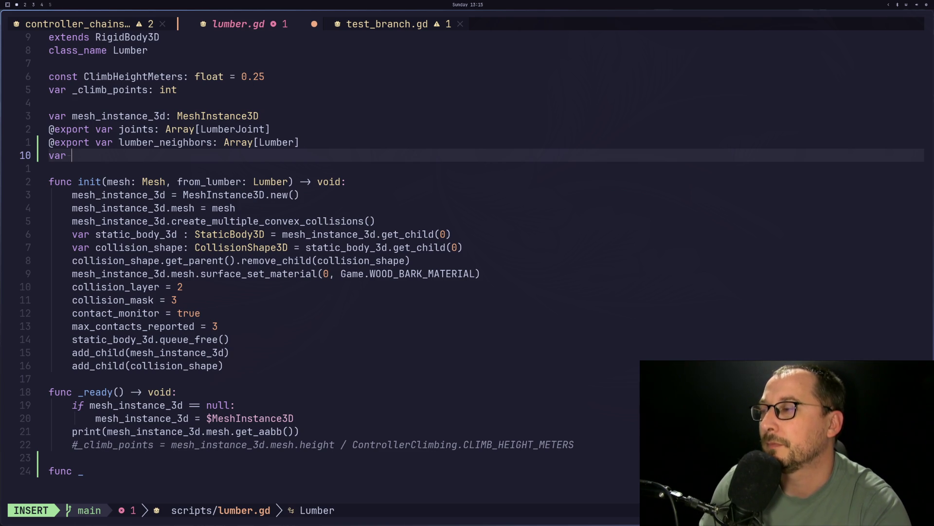
text(branches)
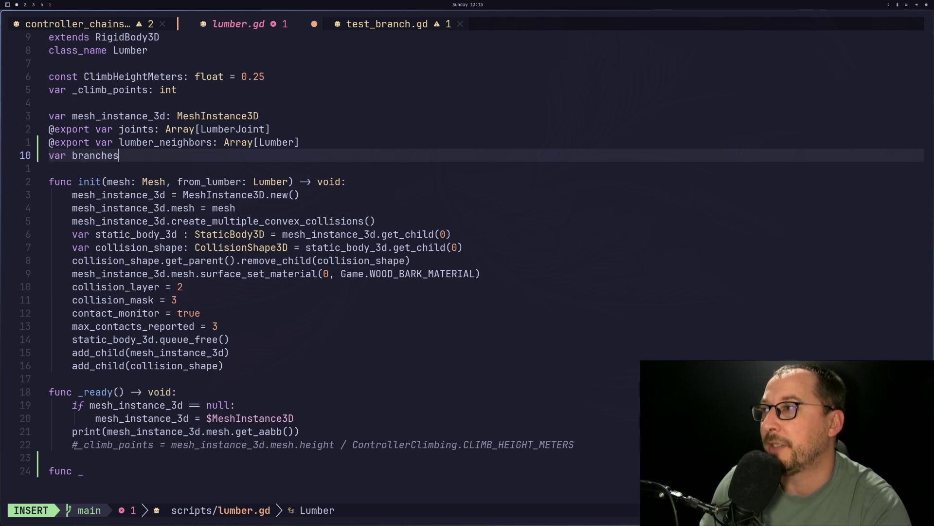
text(: Di)
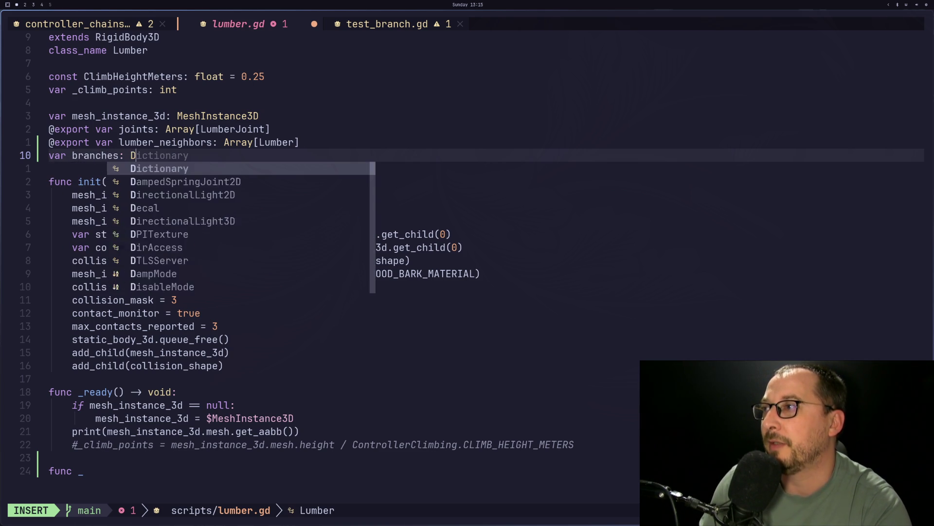
text(c)
key(Return)
text([)
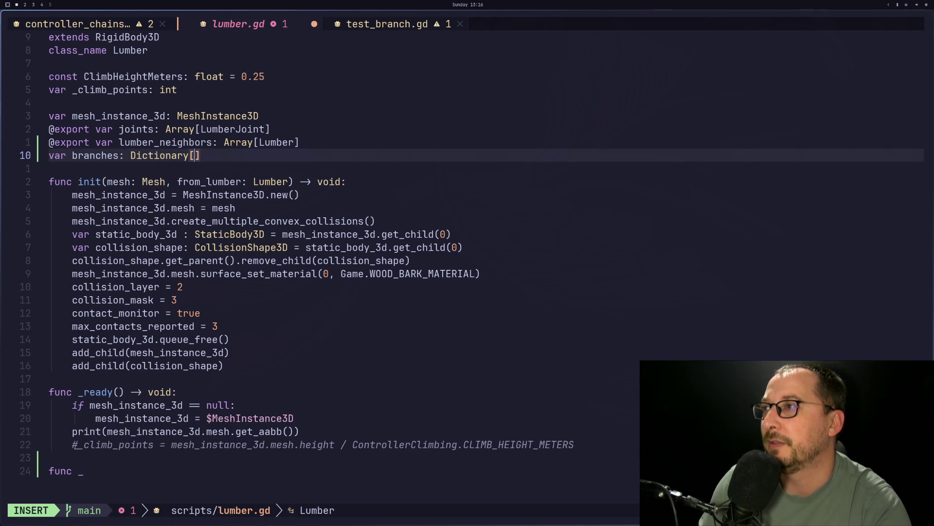
text(Lumber)
key(Tab)
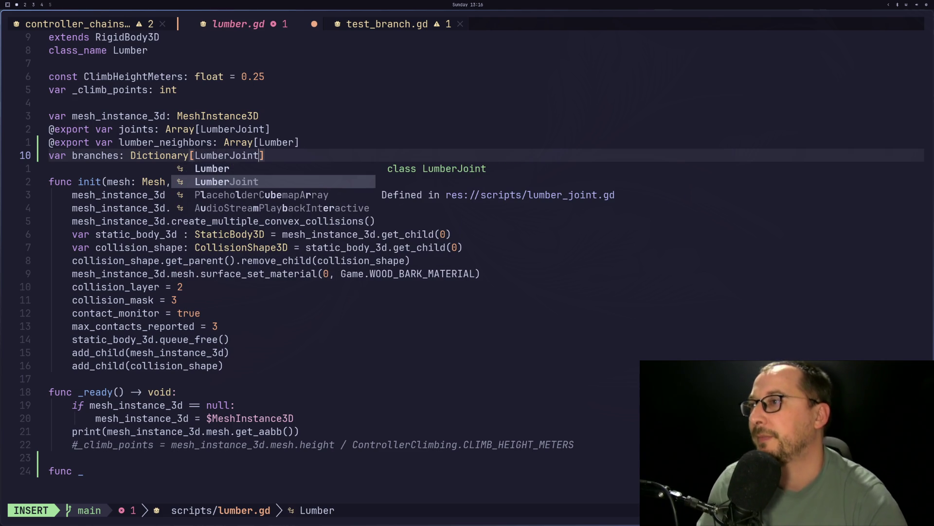
text(, )
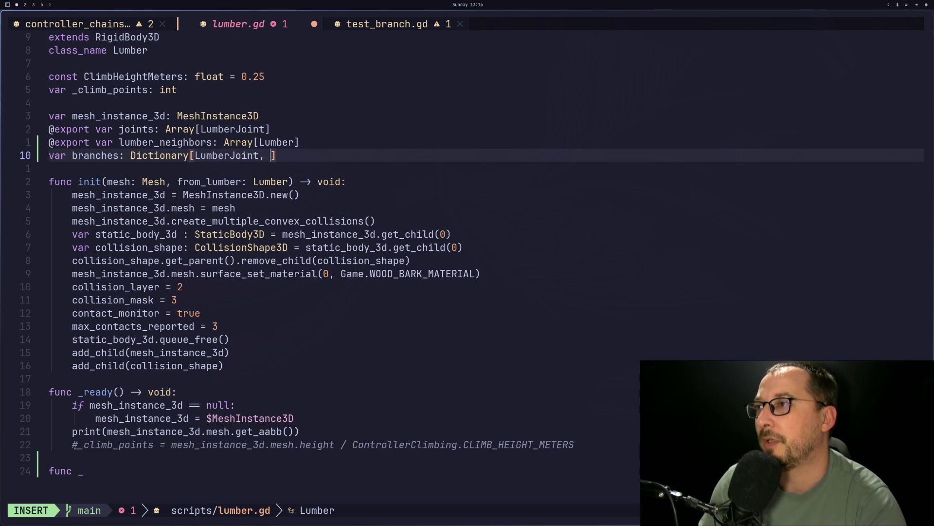
text(Lumbe)
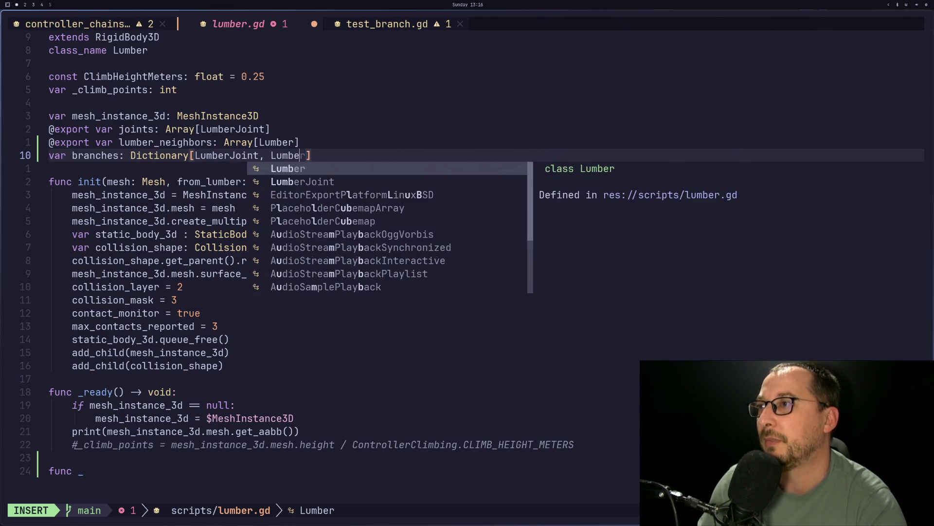
key(Tab)
key(Escape)
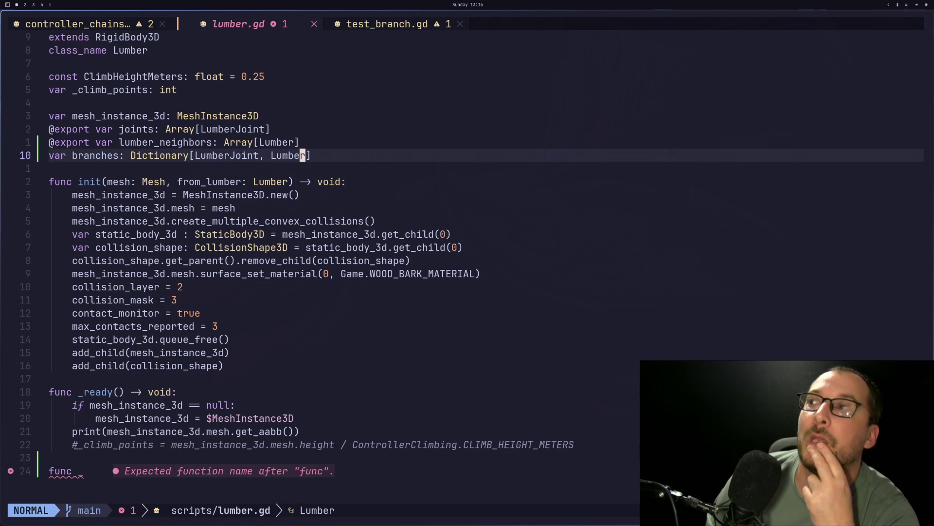
- Look over the new declarations and the test_branch script's label.text, set_param and _physics_process lines
key(k)
key(j)
key(shift+l)
key(k)
key(k)
key(k)
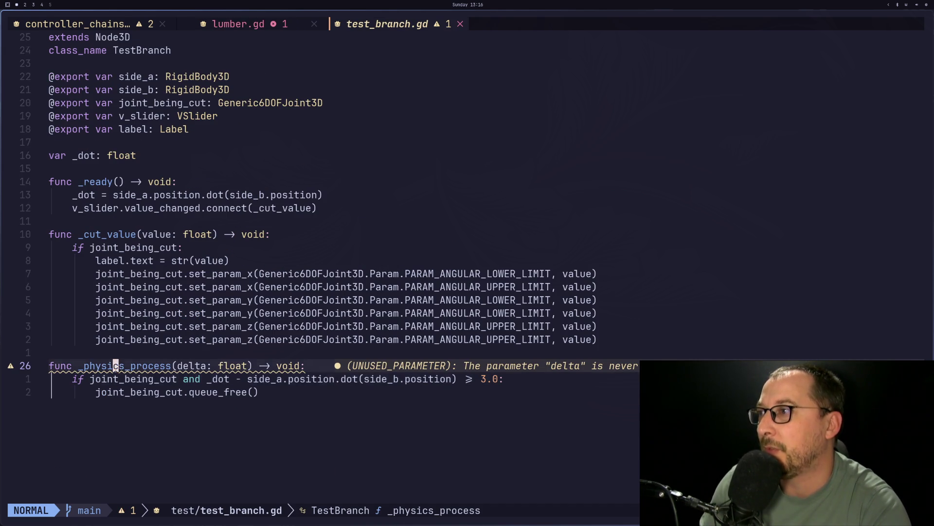
key(j)
key(j)
key(j)
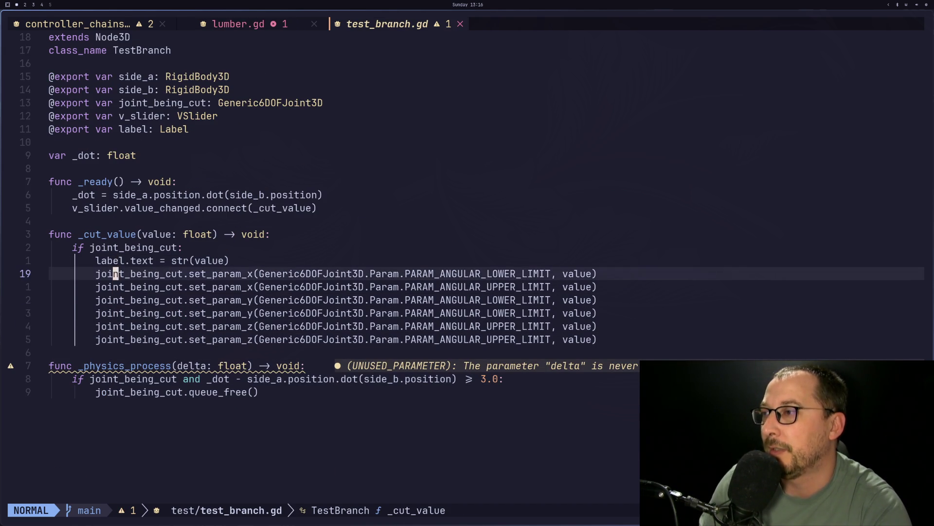
key(k)
key(k)
key(k)
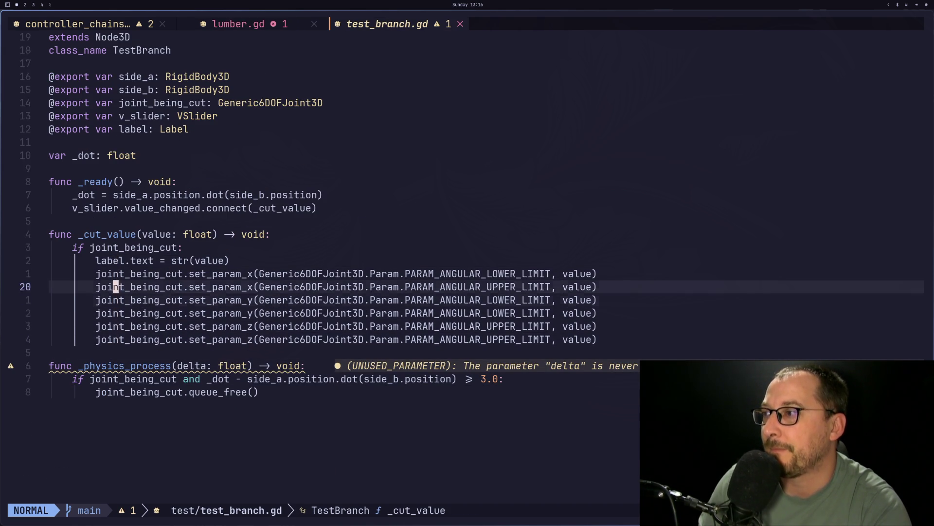
key(0)
key(k)
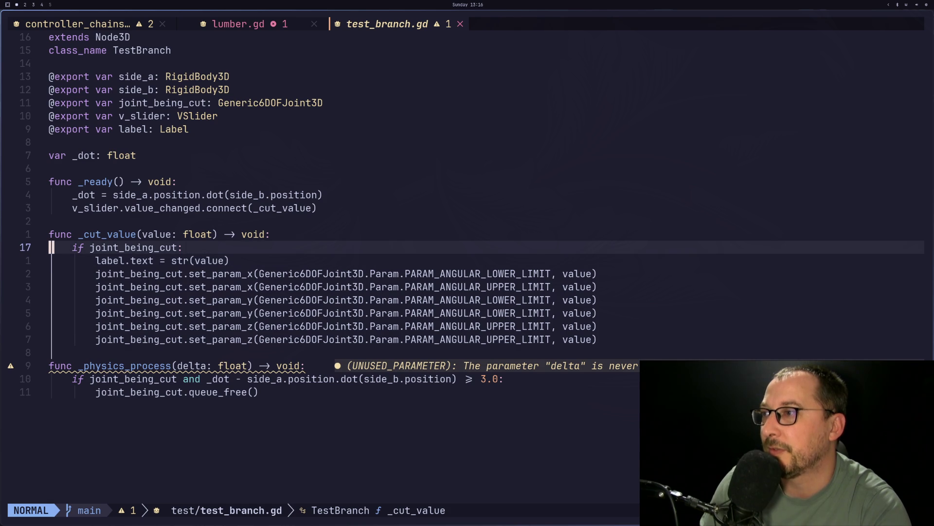
key(j)
key(j)
key(j)
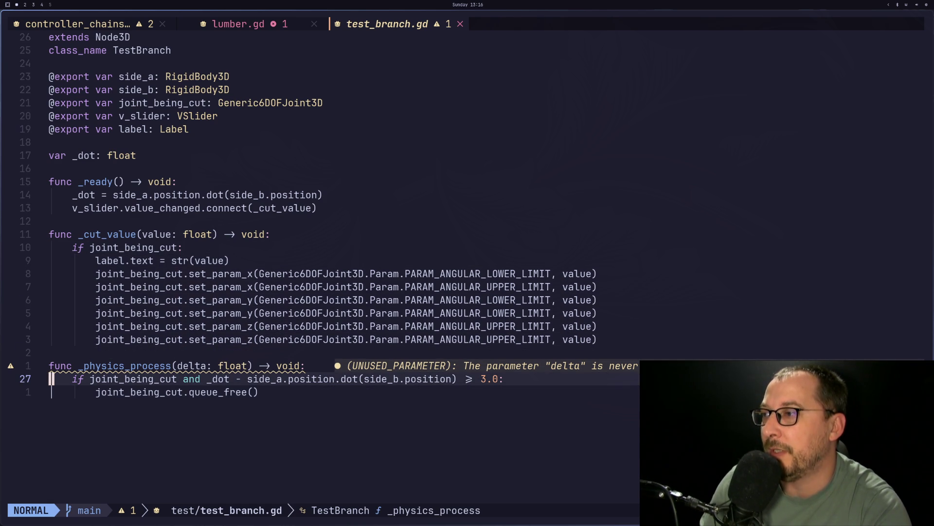
key(shift+h)
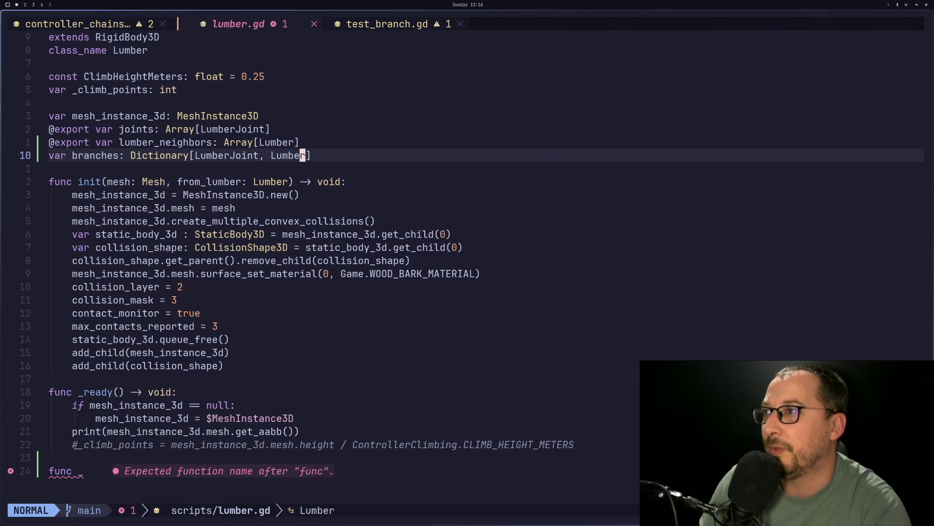
key(k)
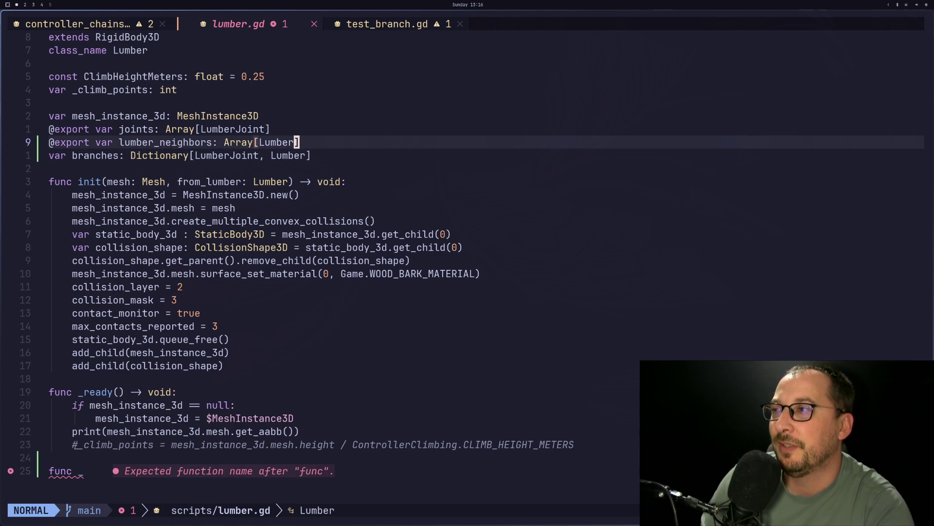
key(d)
key(d)
key(colon)
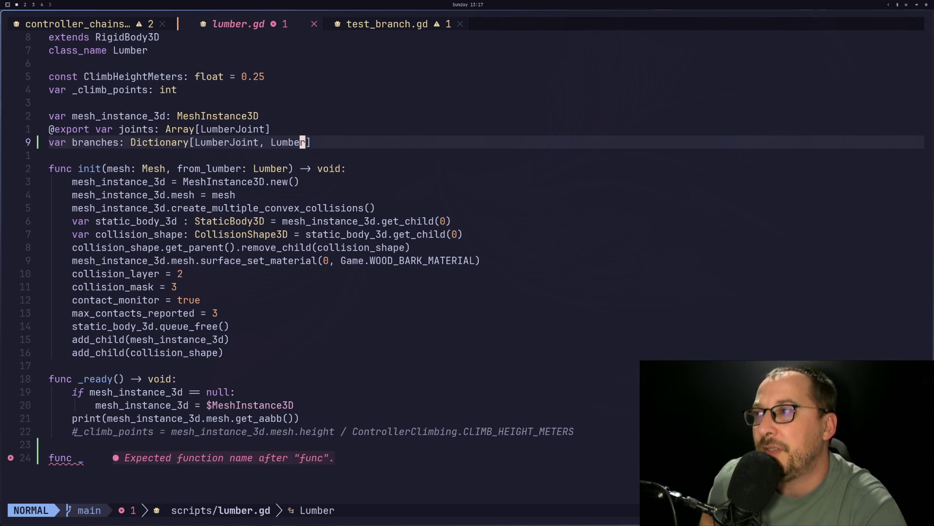
key(u)
key(d)
key(d)
key(ctrl+s)
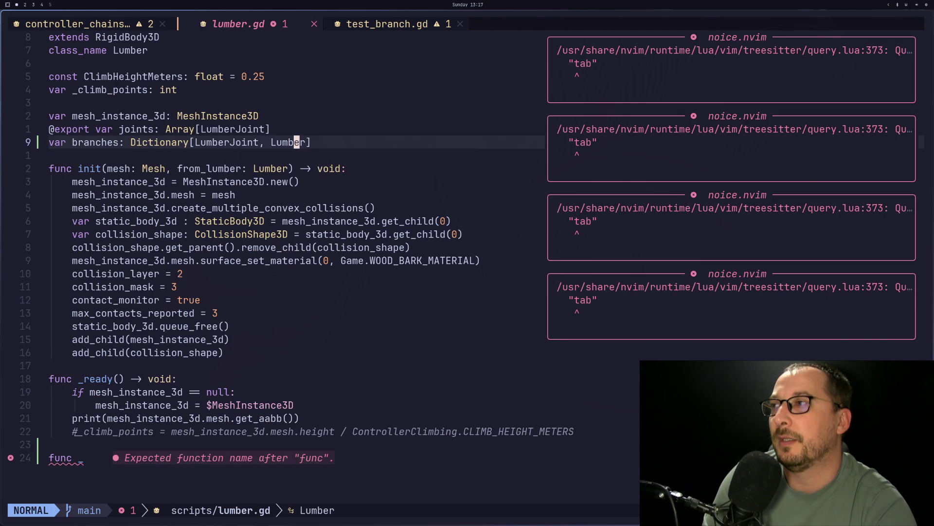
- Check the Dictionary[LumberJoint, Lumber] type of branches, then switch to the Godot editor
key(h)
key(h)
key(h)
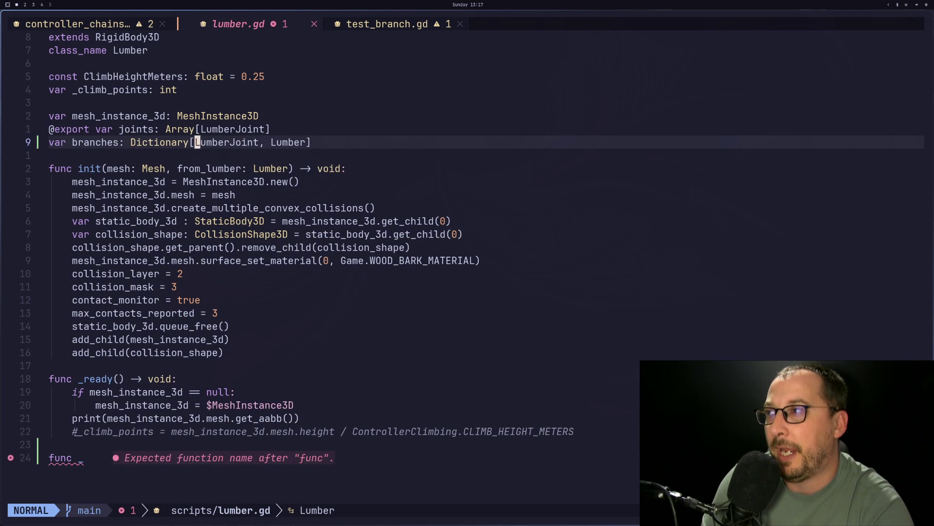
key(h)
key(h)
key(h)
key(l)
key(l)
key(l)
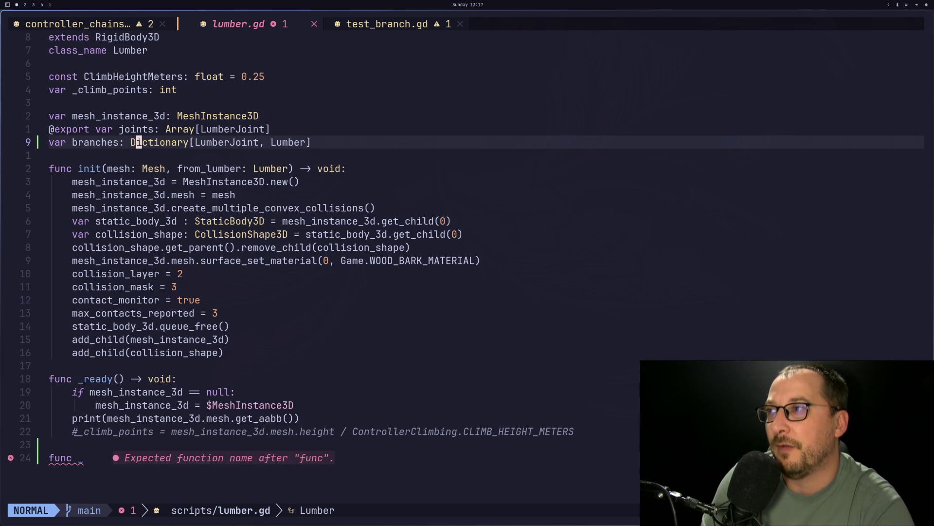
key(l)
key(l)
key(l)
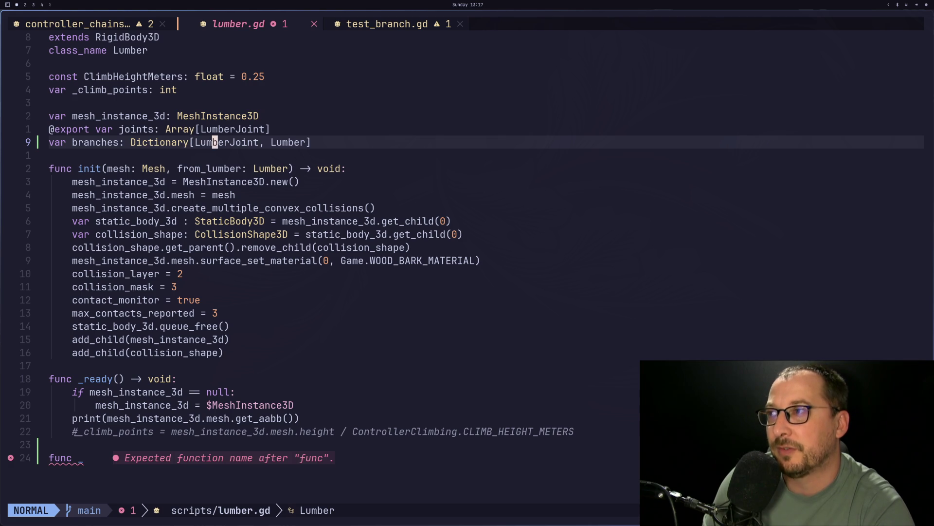
key(l)
key(l)
key(l)
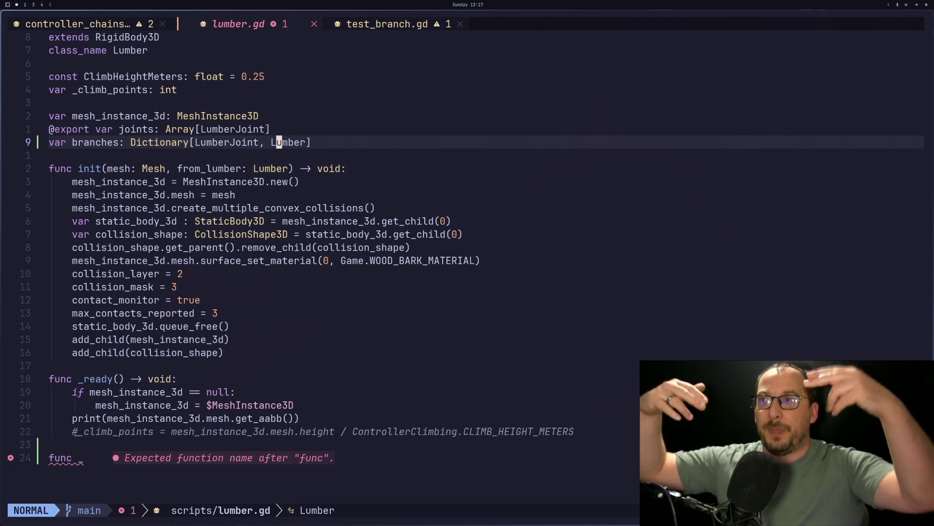
key(super+2)
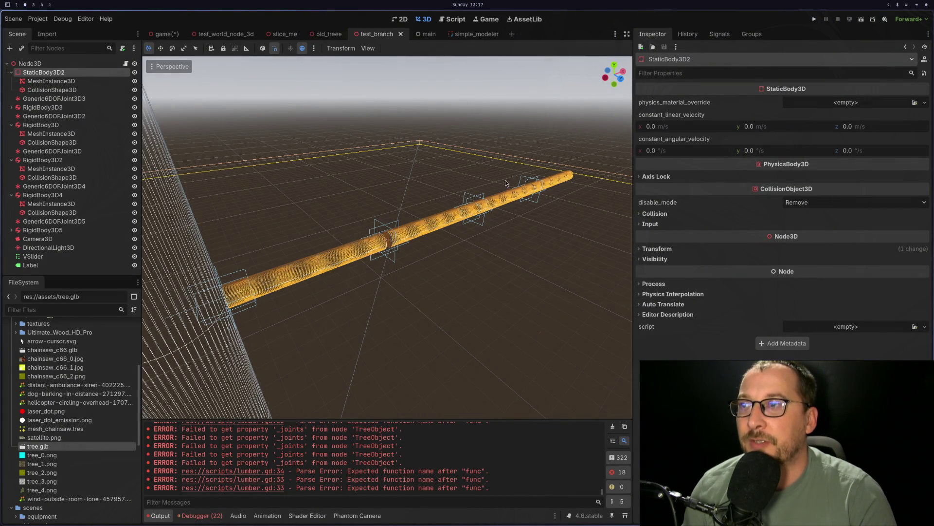
- Orbit the 3D view to look down on the test branch, then return to lumber.gd in Neovim
mouse_move(484, 194)
mouse_down()
mouse_move(494, 238)
mouse_move(492, 224)
mouse_move(448, 219)
mouse_up()
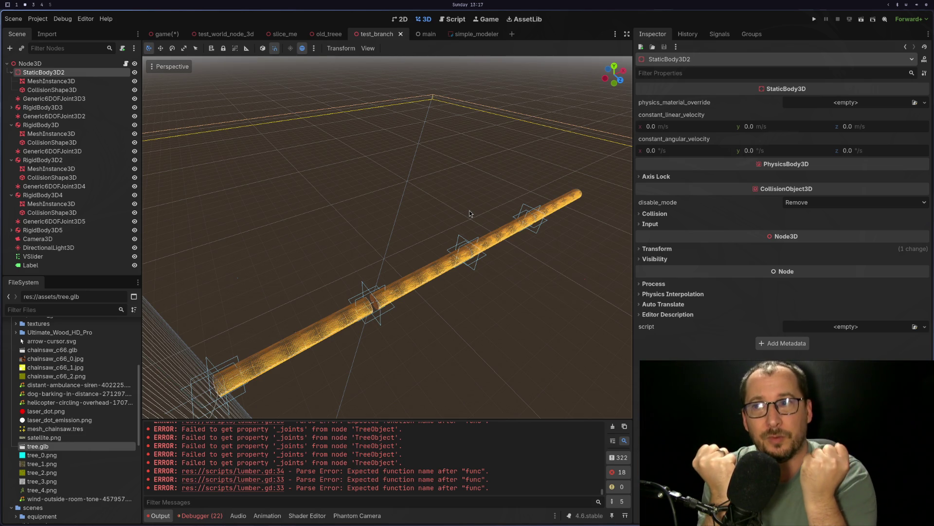
key(super+1)
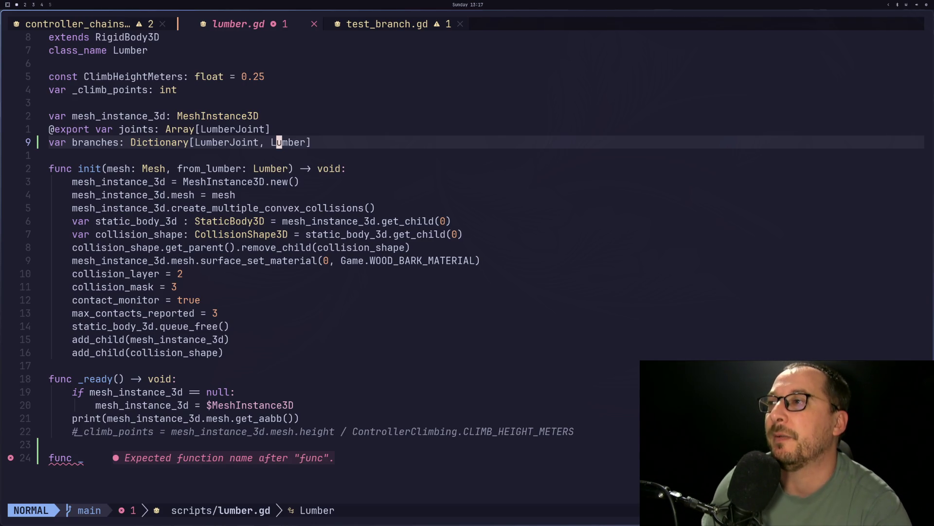
- On the bare func line at the end of lumber.gd, name the function add_joint
key(j)
key(j)
key(j)
key(j)
key(j)
key(j)
key(A)
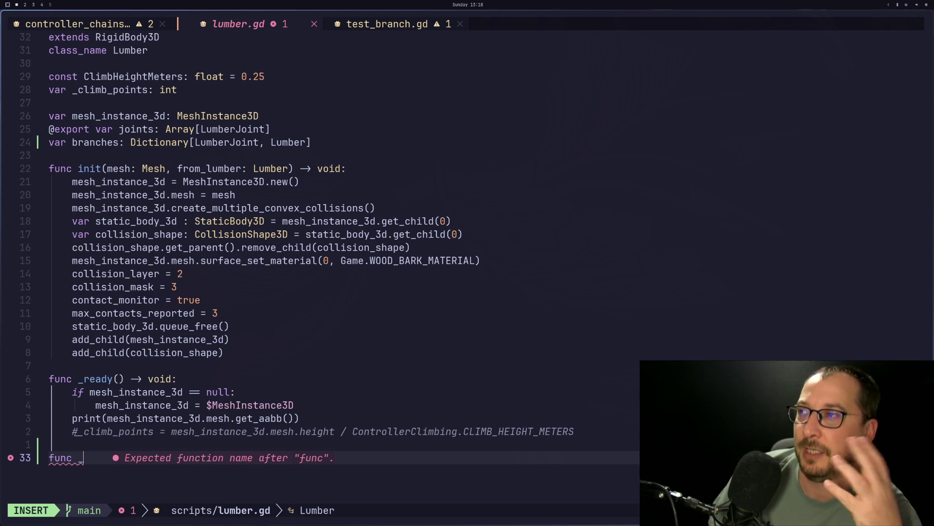
key(Escape)
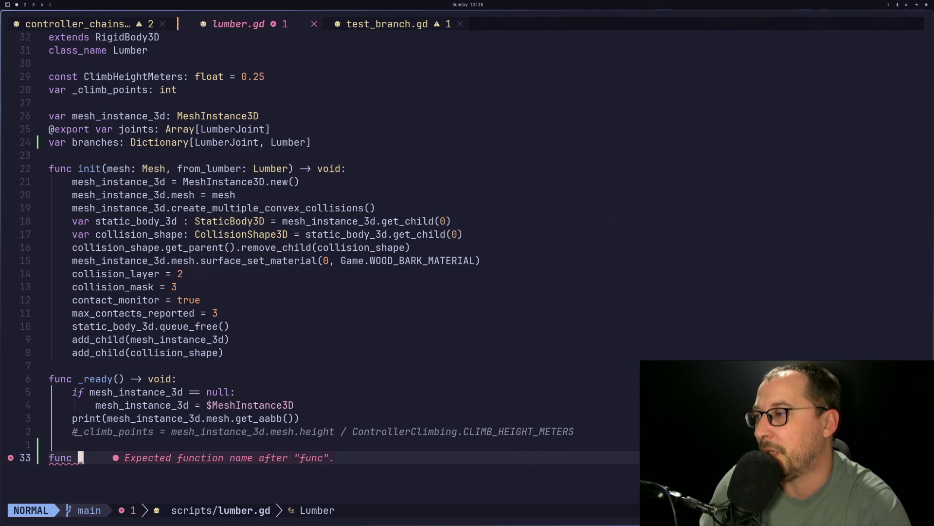
key(a)
key(Escape)
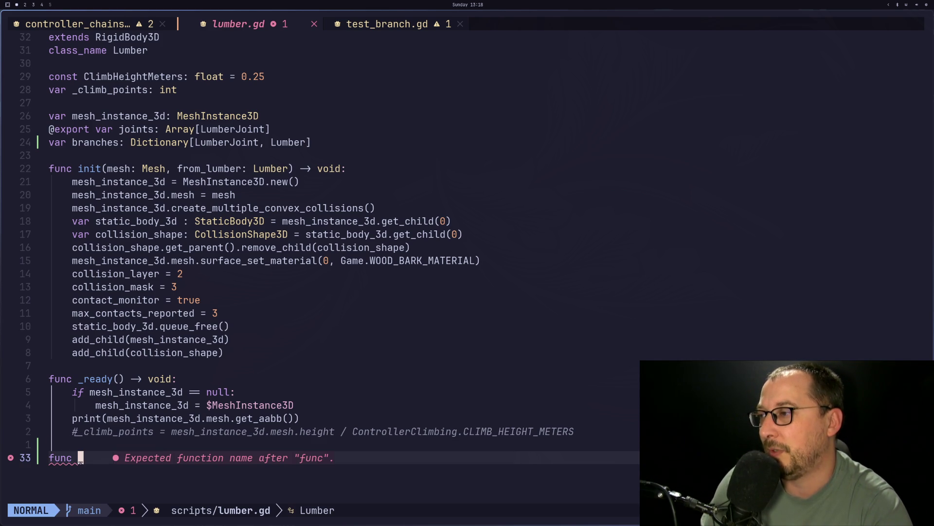
text(i_)
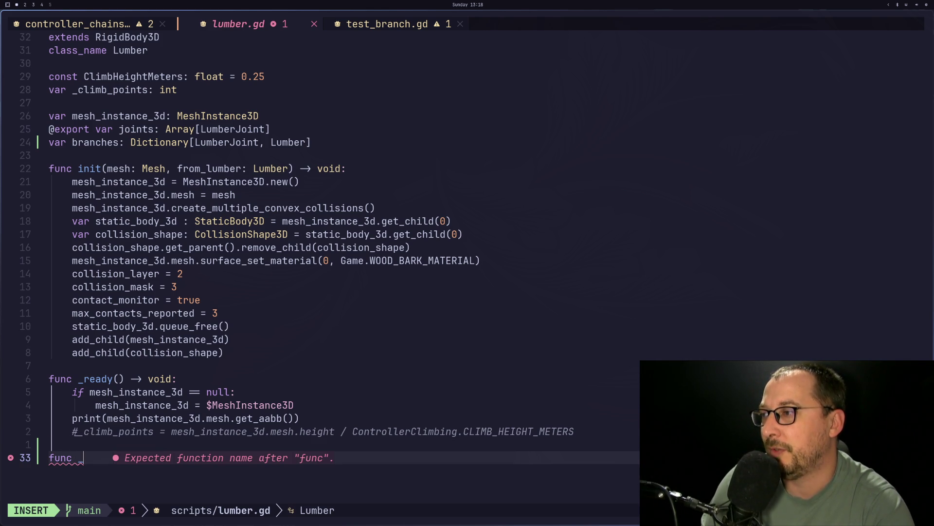
text(a)
key(BackSpace)
key(BackSpace)
text(add_joint)
- Rename it to add_branch(joint: LumberJoint, ) using the LumberJoint completion
key(BackSpace)
key(BackSpace)
key(BackSpace)
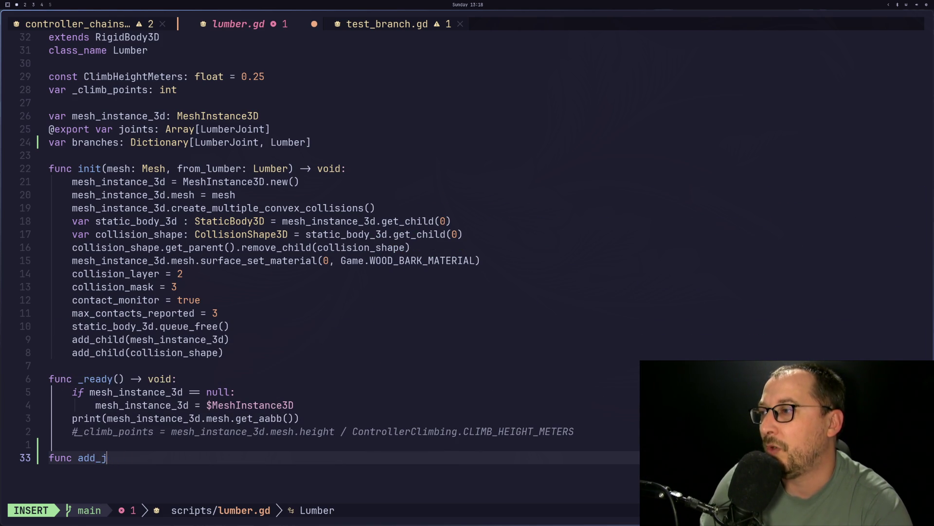
text(branch)
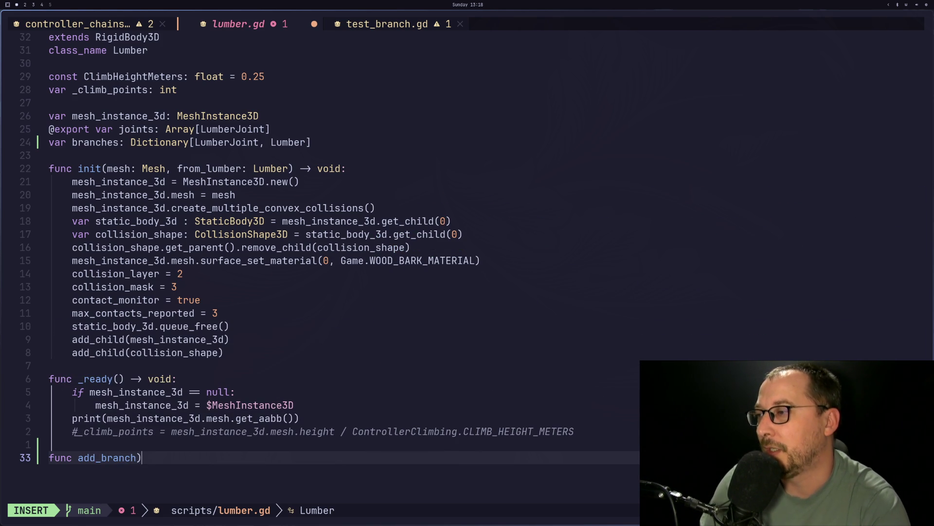
text(()
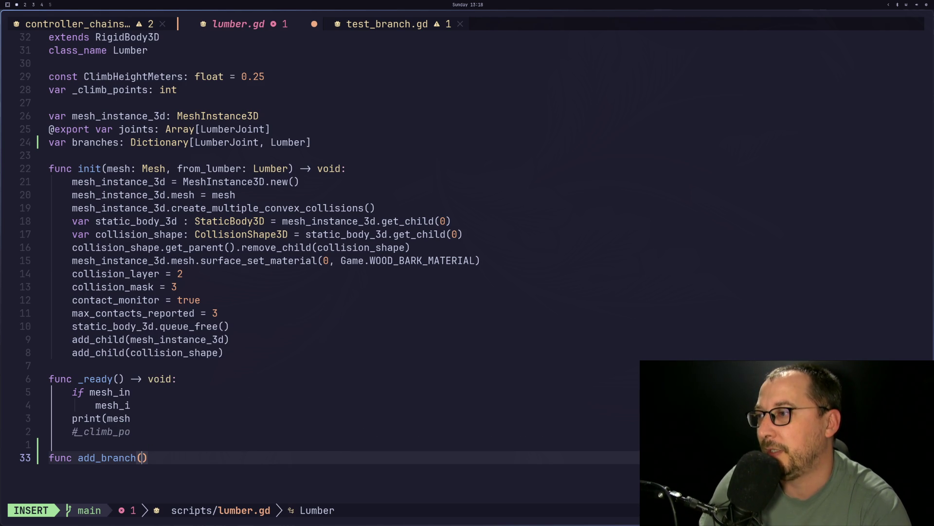
text(joint: )
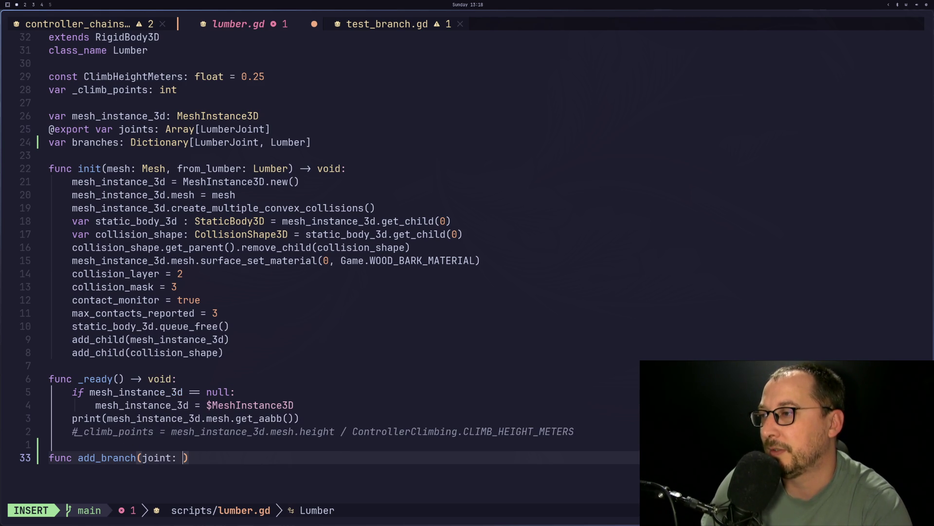
text(Limuber)
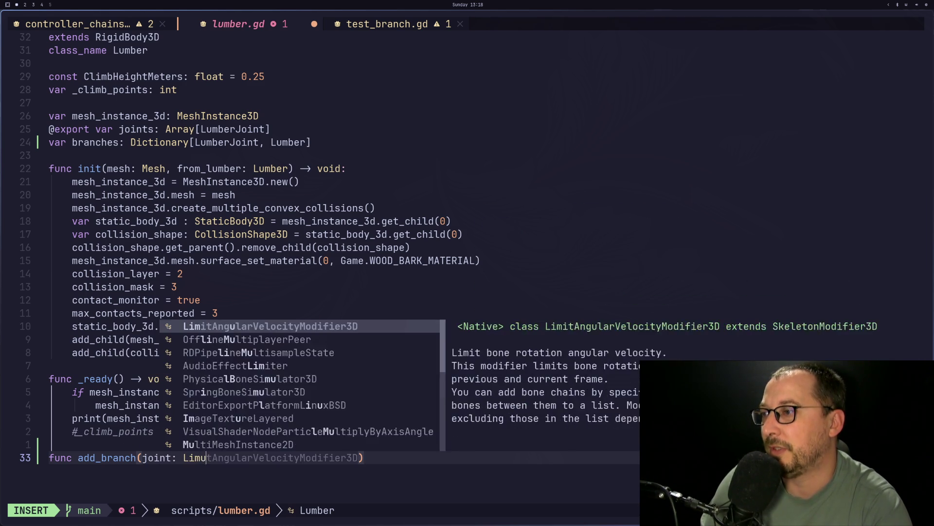
key(Return)
text(mberJointm)
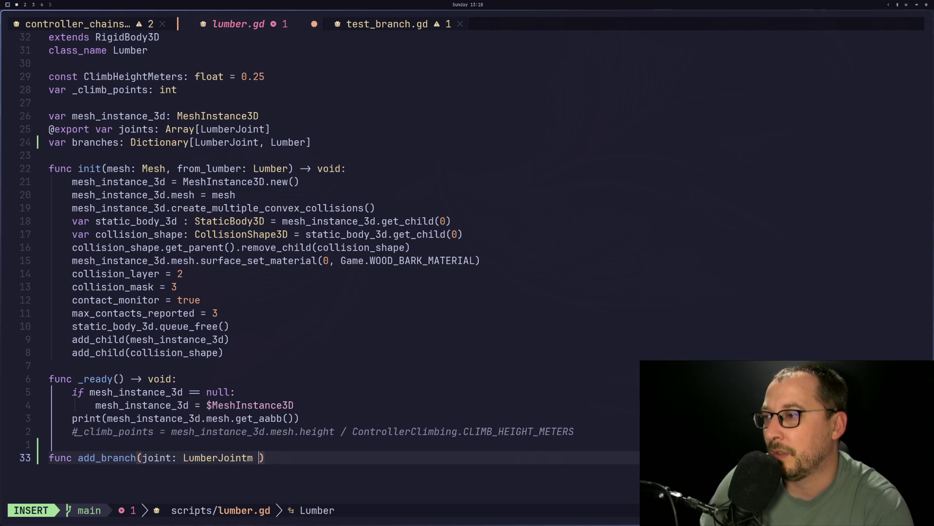
key(BackSpace)
key(BackSpace)
text(,)
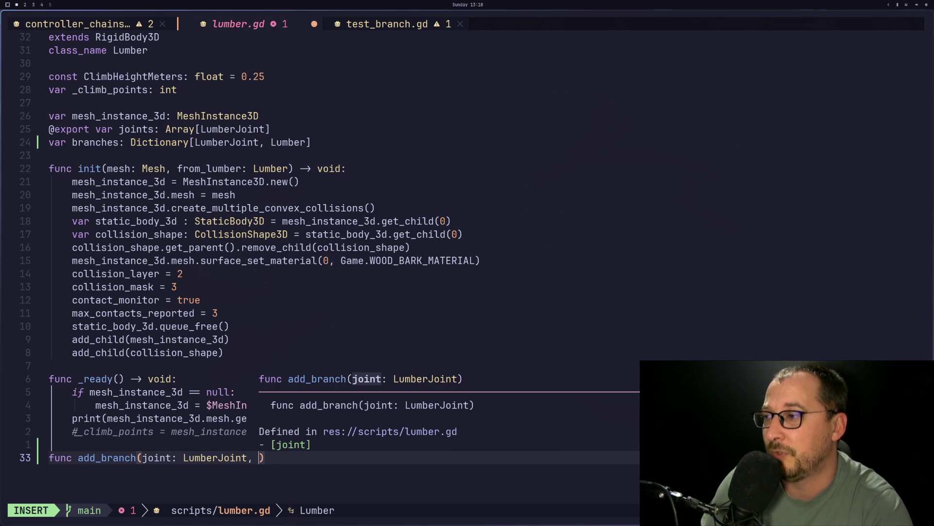
key(Escape)
- Glance at test_branch.gd, then return to lumber.gd and start a project file search
key(shift+l)
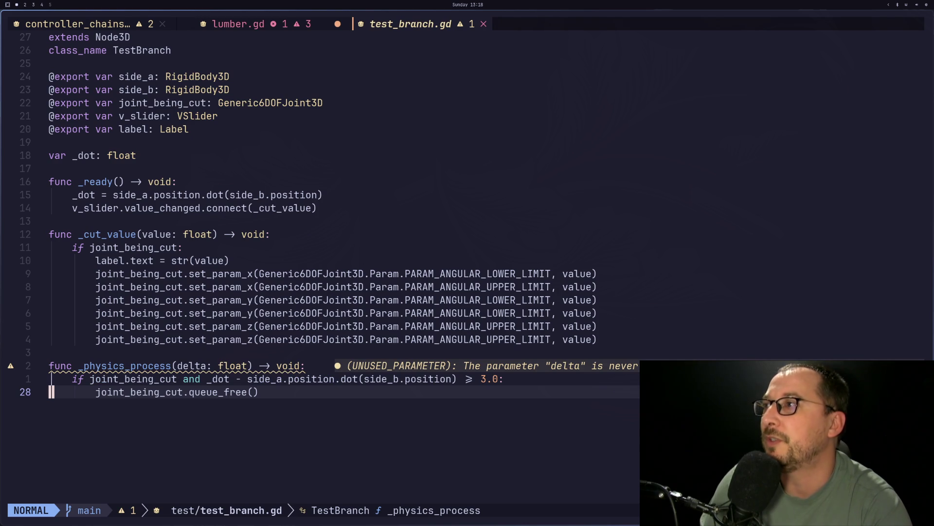
key(shift+h)
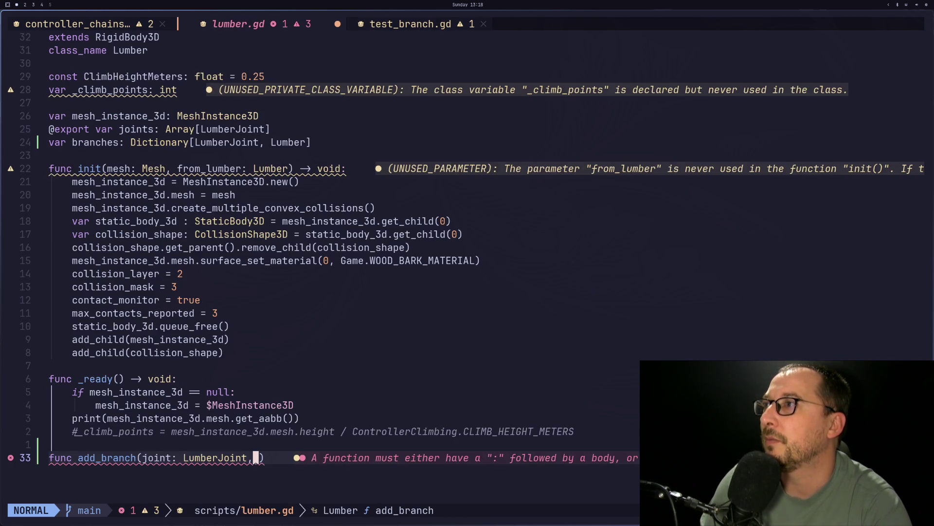
key(space)
- Search the project files for 'joint' and open lumber_joint.gd
text(fjoint)
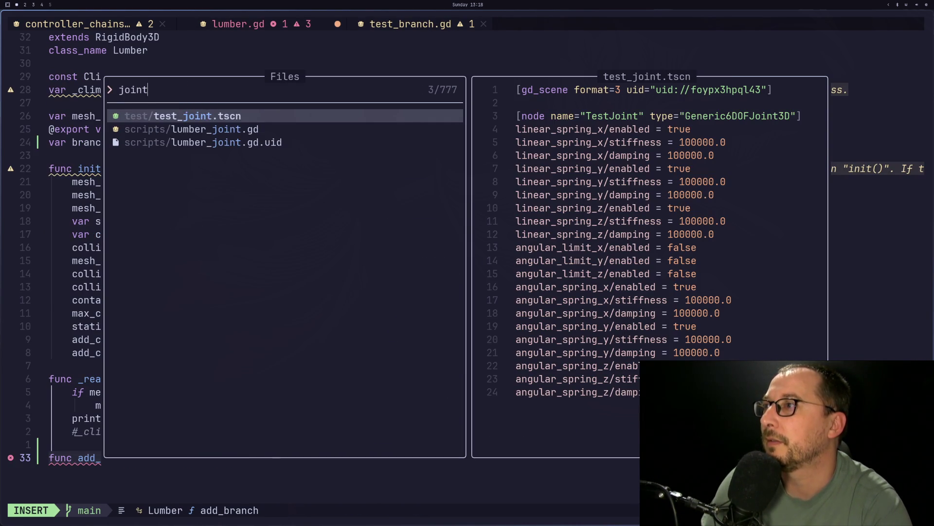
key(Down)
key(Return)
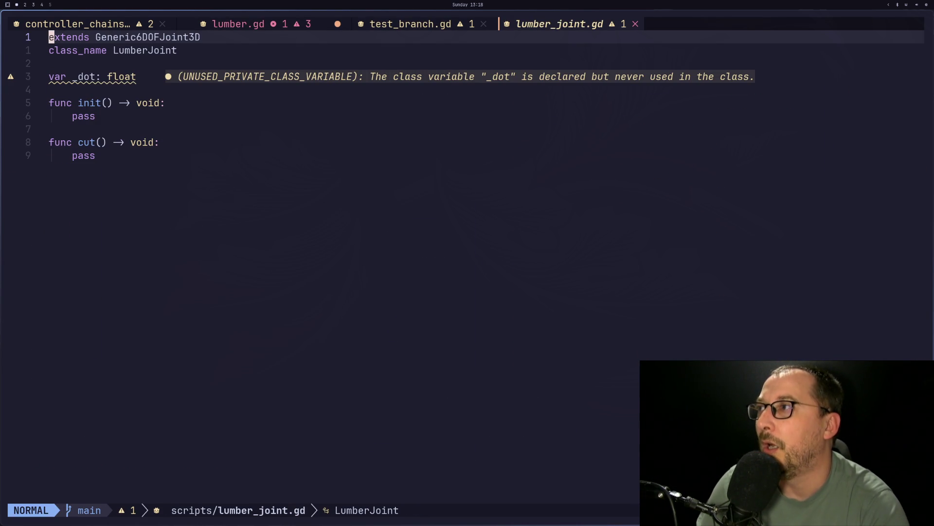
- Delete the unfinished add_branch line from lumber.gd and save it with :w
key(j)
key(j)
key(shift+h)
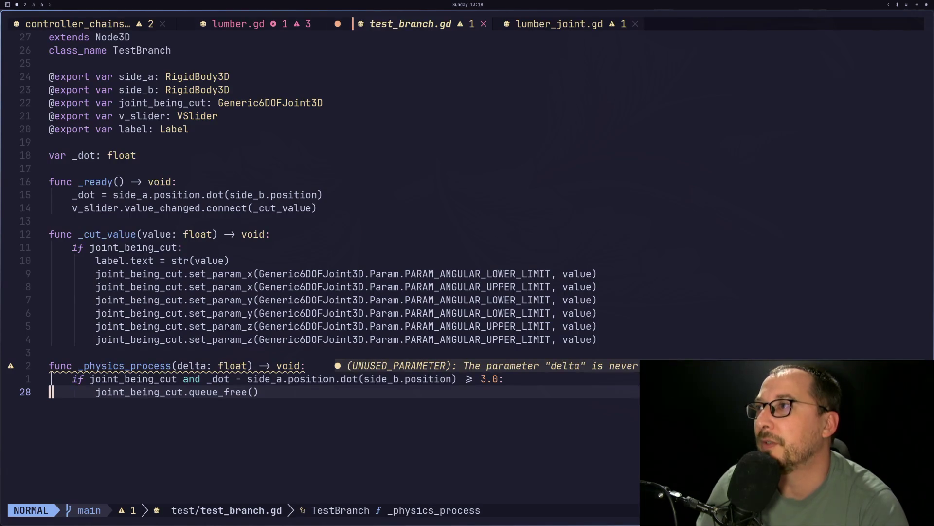
key(shift+h)
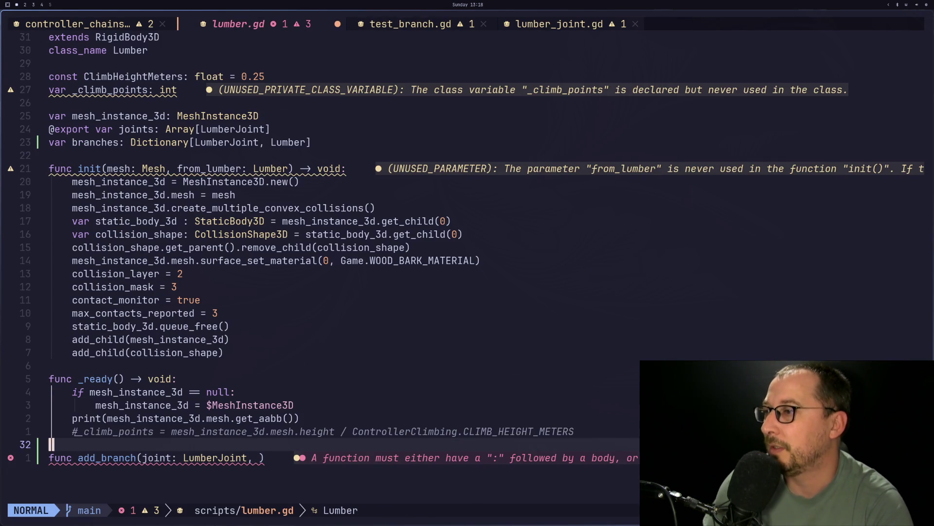
key(d)
key(d)
key(d)
key(d)
text(:w)
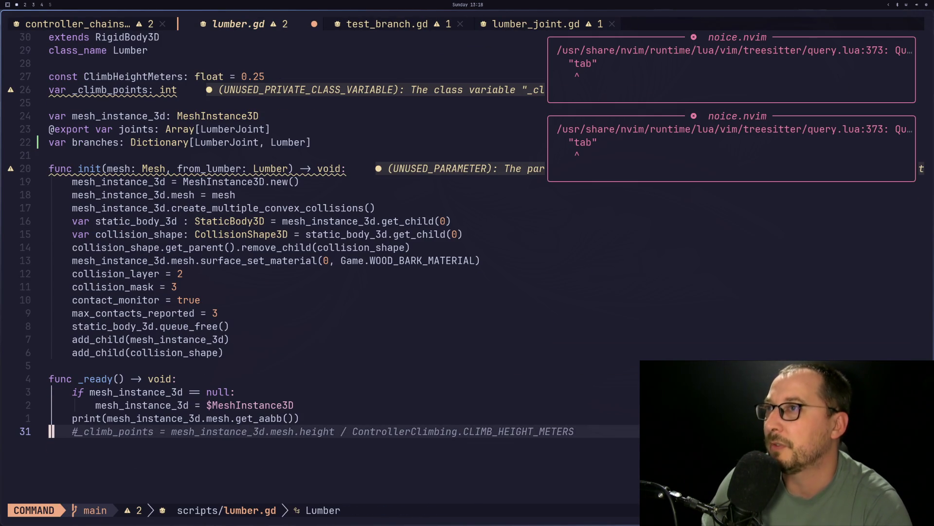
key(Return)
- Cycle through the open script buffers back to lumber_joint.gd below the cut function
key(shift+l)
key(shift+l)
key(shift+l)
key(shift+h)
key(j)
key(j)
key(j)
key(j)
key(j)
key(j)
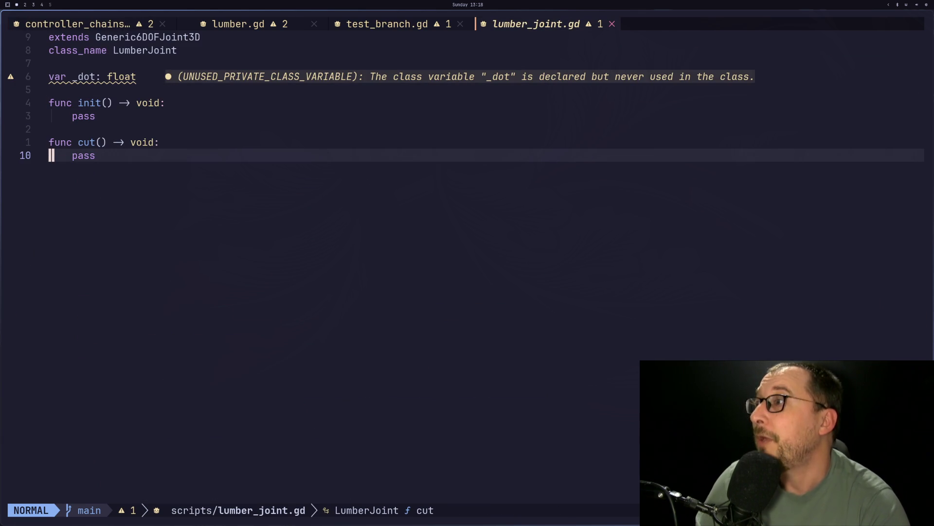
key(shift+h)
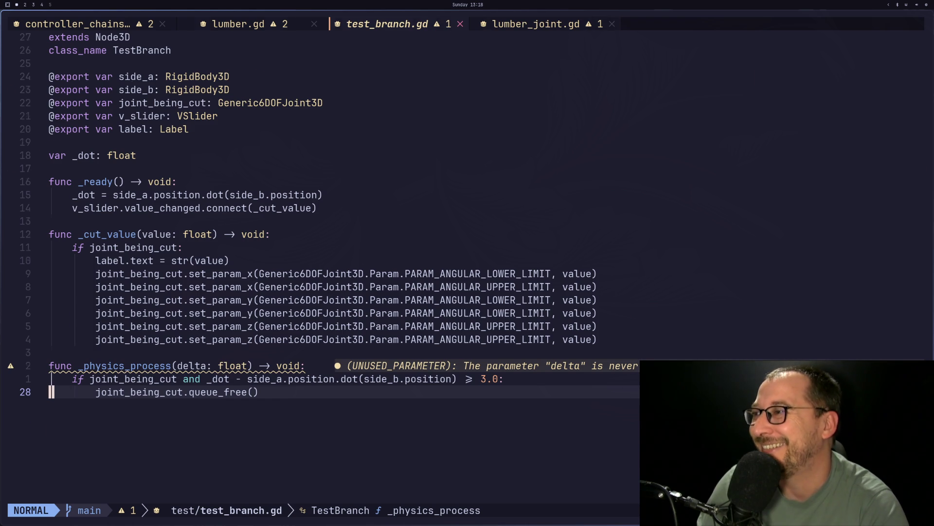
key(shift+h)
key(shift+h)
key(shift+l)
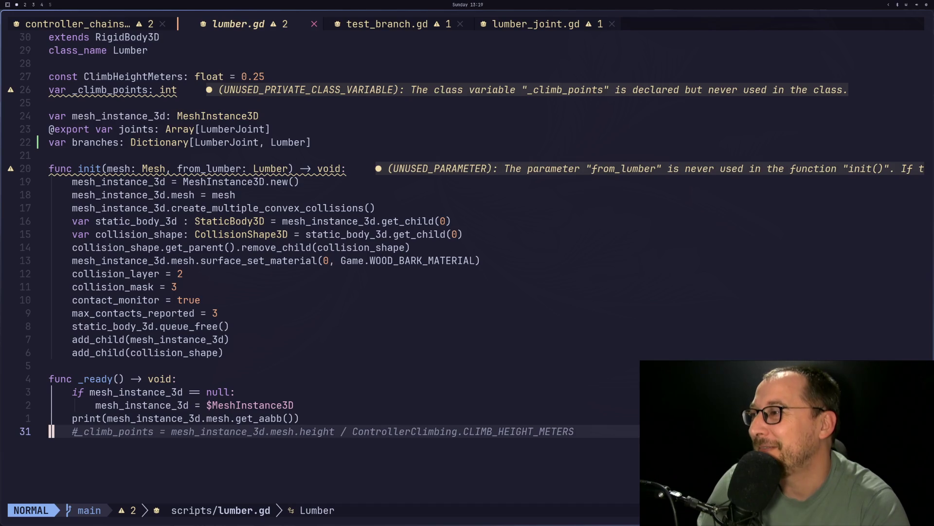
key(shift+l)
key(shift+l)
- Add an empty func _physics_process(delta) with pass to lumber_joint.gd and save it
key(o)
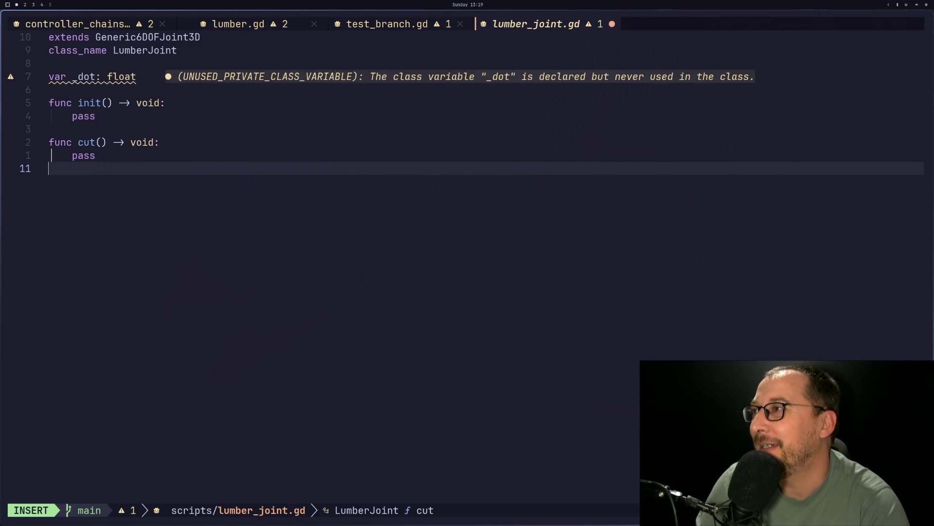
key(Return)
text(func _phey)
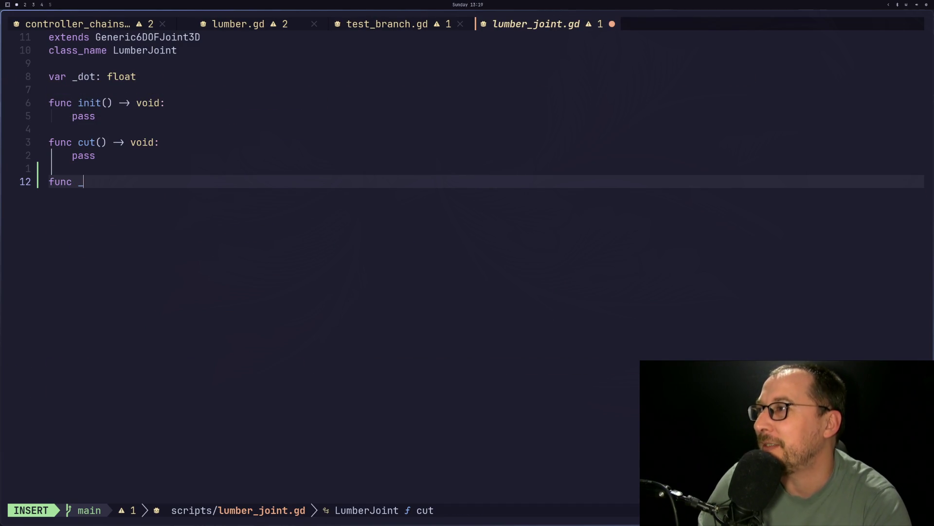
key(Return)
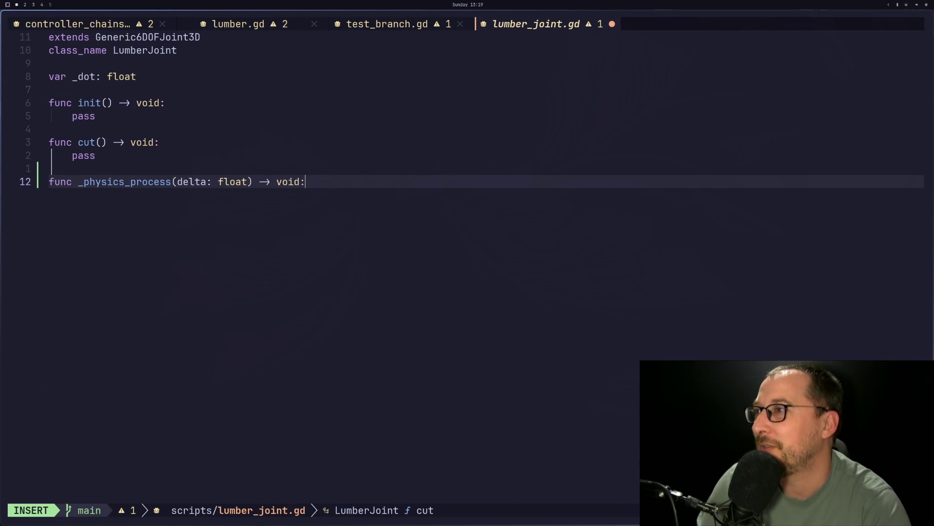
key(Return)
text(pass)
key(Escape)
text(:w)
key(Return)
- Review lumber_joint.gd's layout and test_branch.gd's code
key(k)
key(k)
key(k)
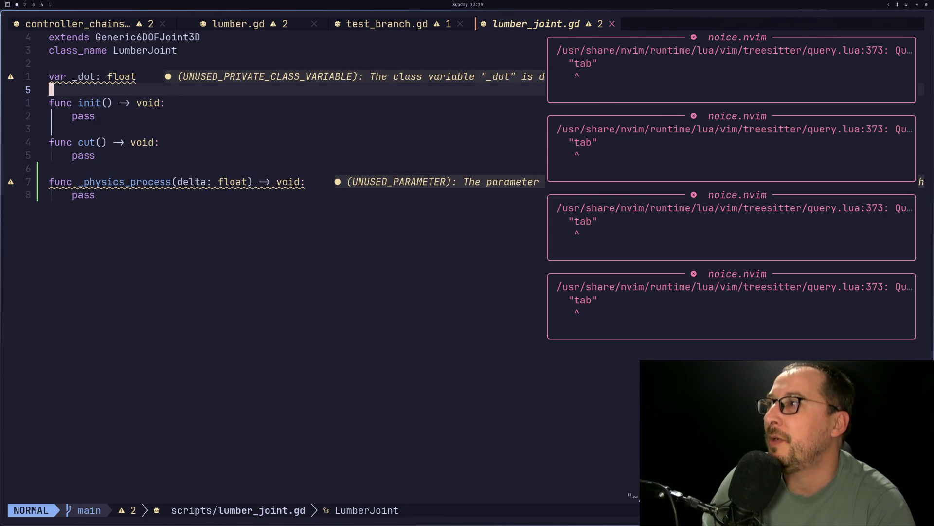
key(j)
key(j)
key(j)
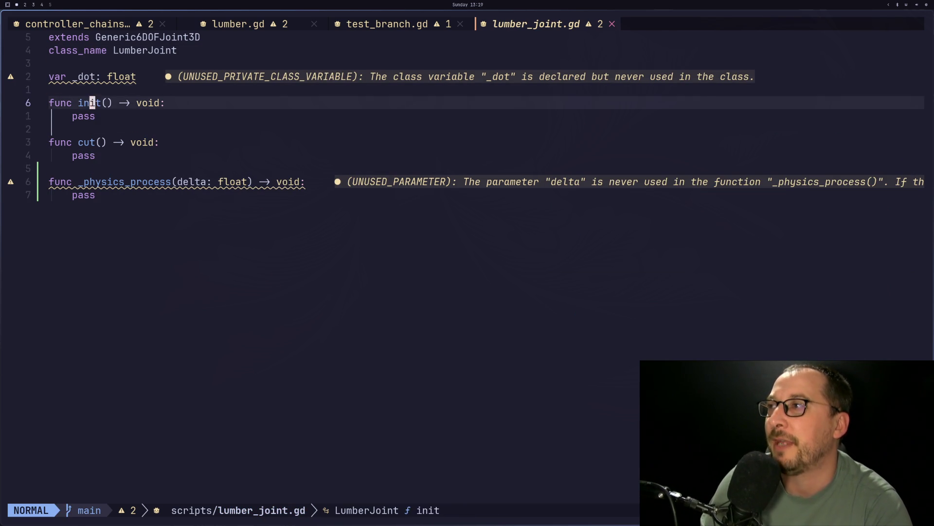
key(j)
key(j)
key(j)
key(shift+h)
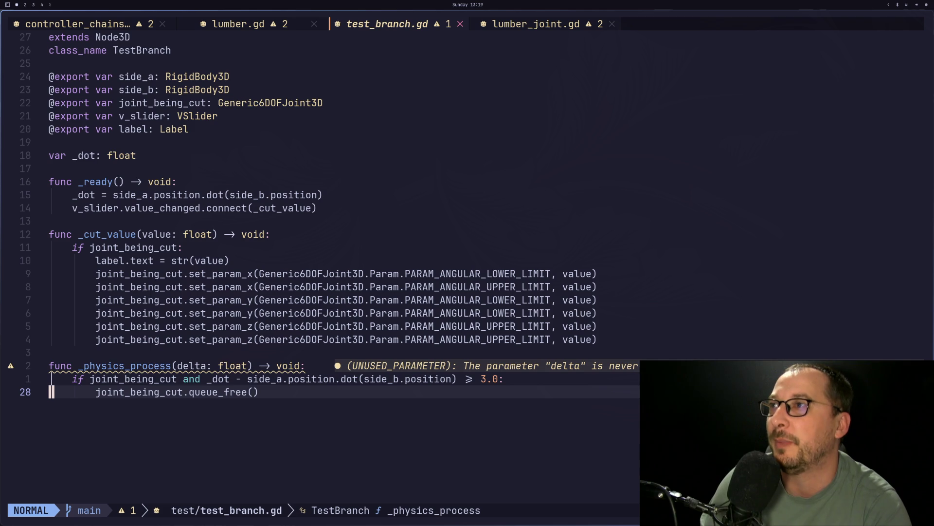
key(k)
key(k)
key(k)
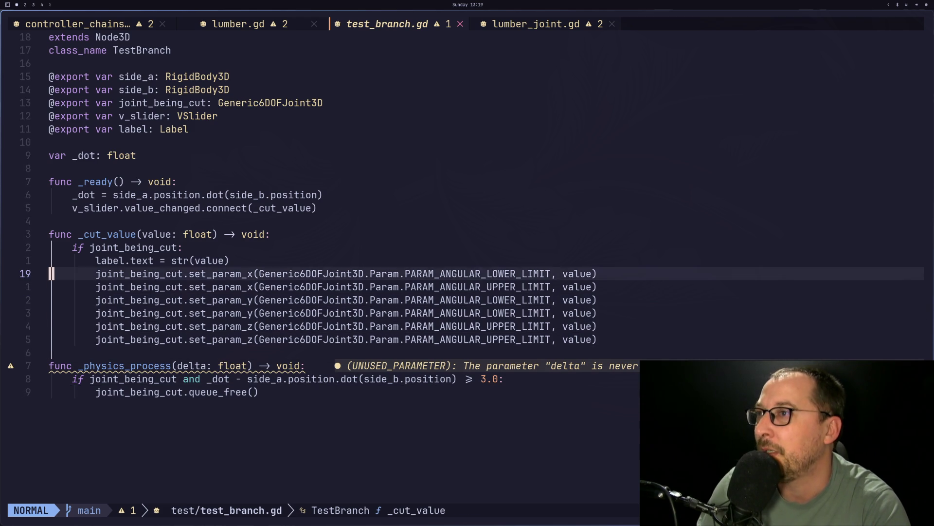
key(shift+l)
- Delete LumberJoint's empty init function, then jump to controller_chainsaw.gd's _cut function
key(k)
key(k)
key(j)
key(j)
key(k)
key(k)
key(k)
key(k)
key(k)
key(j)
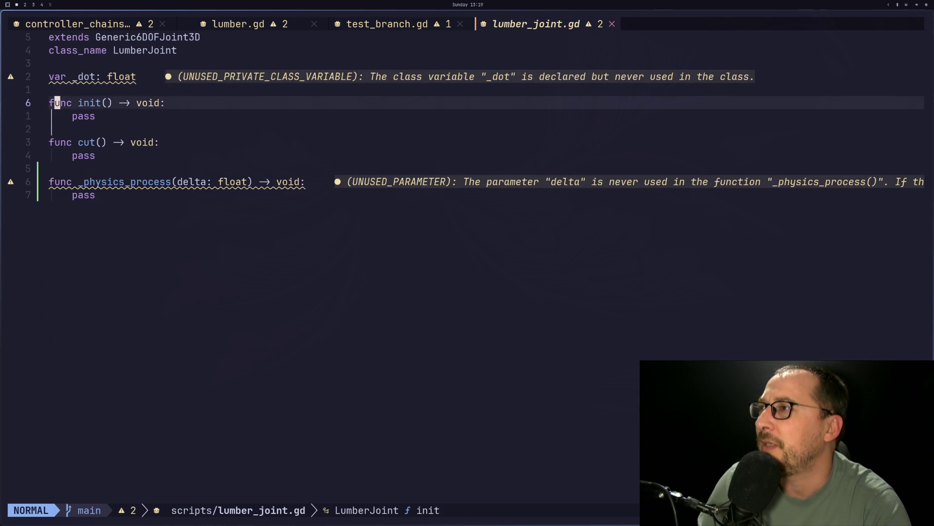
key(d)
key(d)
key(d)
key(j)
key(u)
key(u)
key(u)
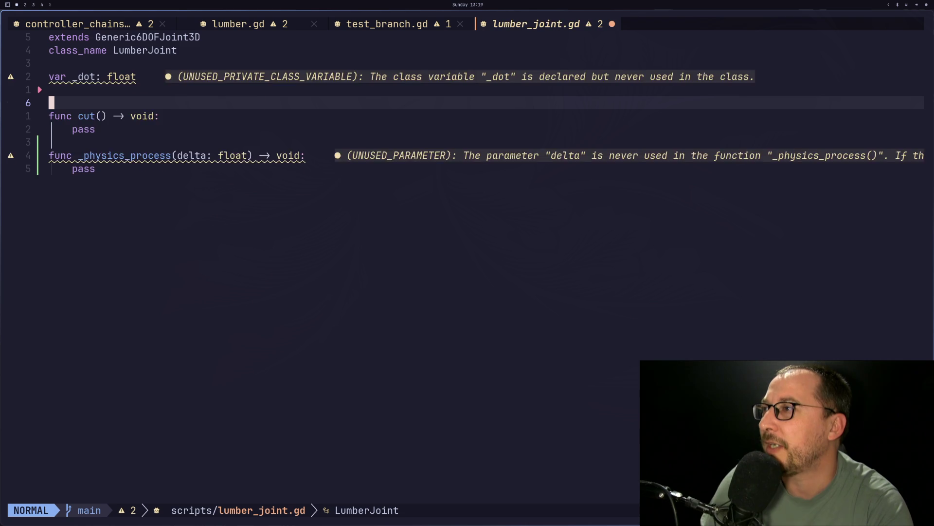
key(ctrl+o)
- Compare the node_a/node_b assignment lines with lumber_joint.gd's init signature
key(j)
key(k)
key(h)
key(b)
key(b)
key(b)
key(k)
key(h)
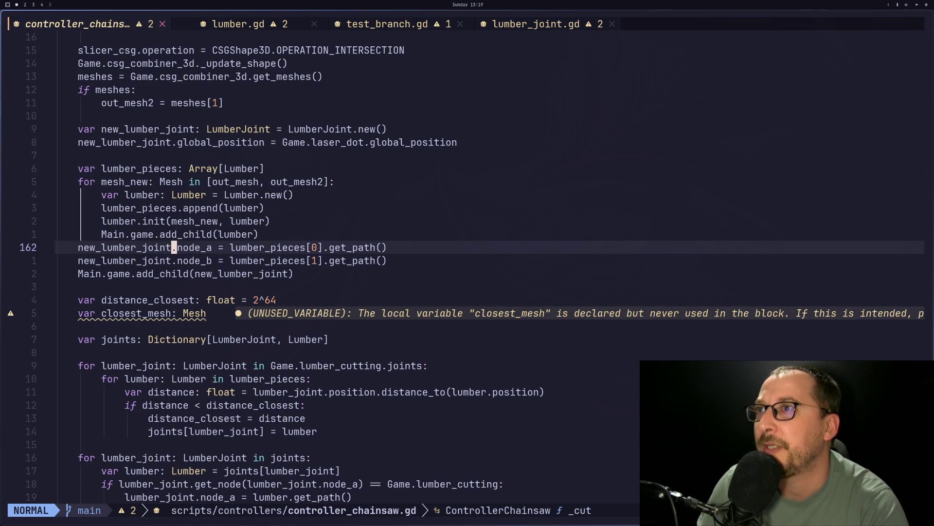
key(ctrl+o)
key(ctrl+o)
key(l)
key(l)
key(l)
key(a)
key(Escape)
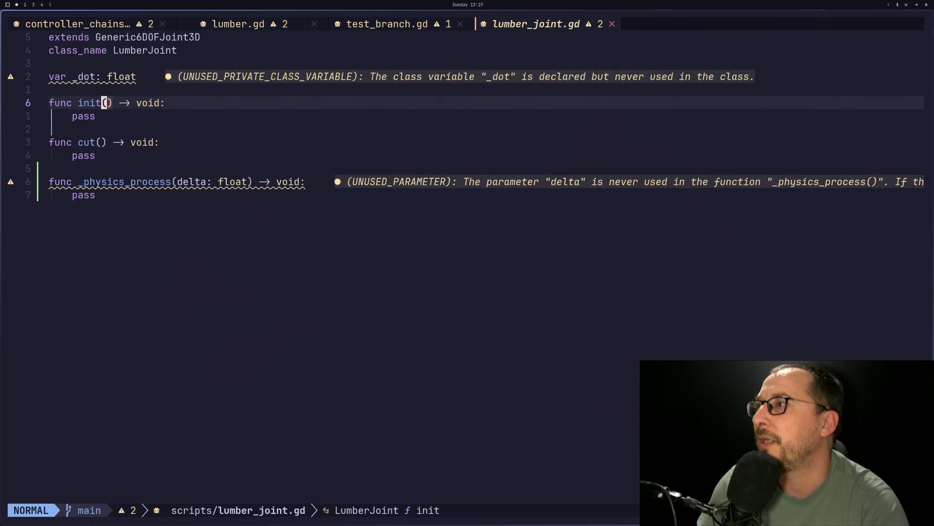
key(ctrl+o)
key(ctrl+o)
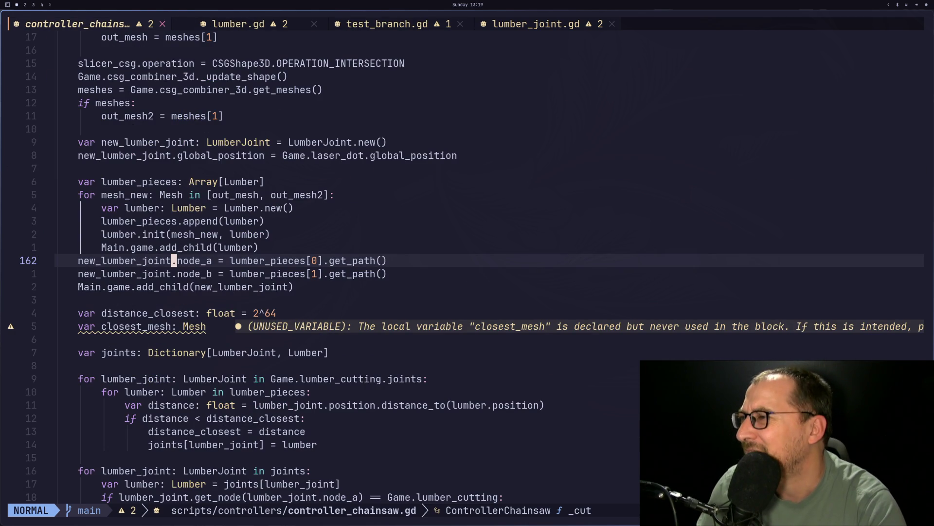
- Highlight every use of new_lumber_joint around line 162 in controller_chainsaw.gd
key(k)
key(j)
key(h)
key(h)
key(h)
key(asterisk)
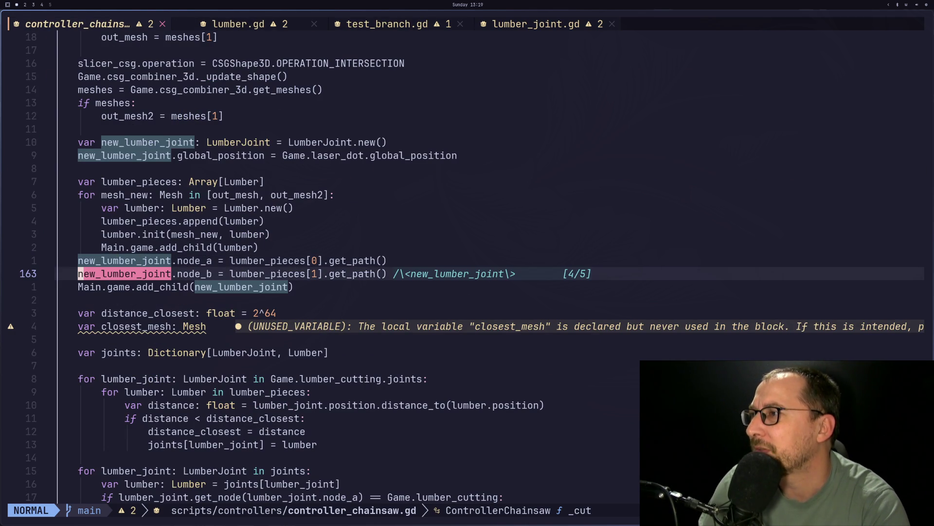
key(Escape)
key(k)
key(k)
key(k)
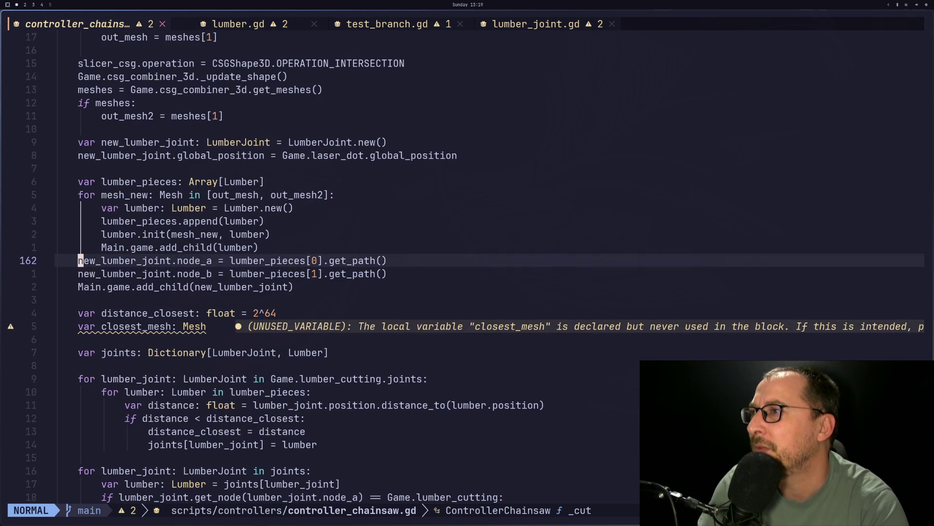
key(l)
key(l)
key(l)
key(asterisk)
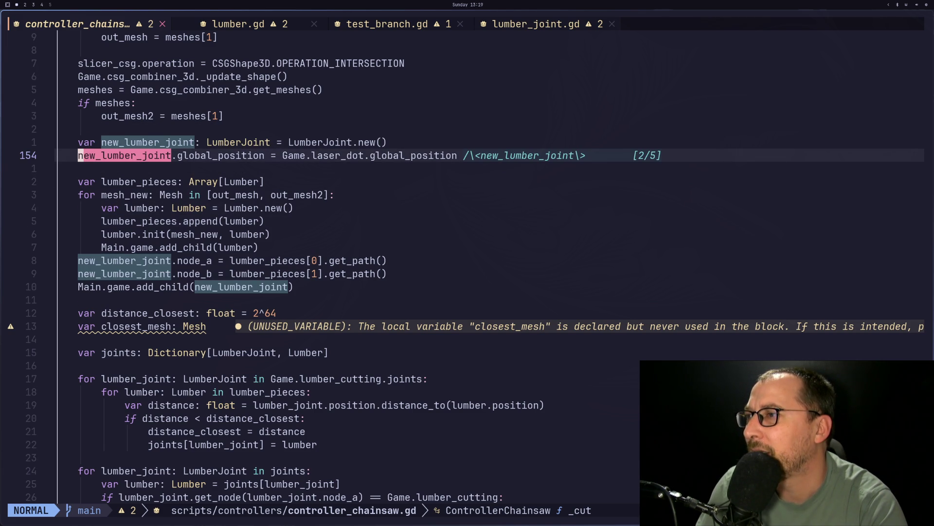
key(Escape)
key(j)
key(j)
key(j)
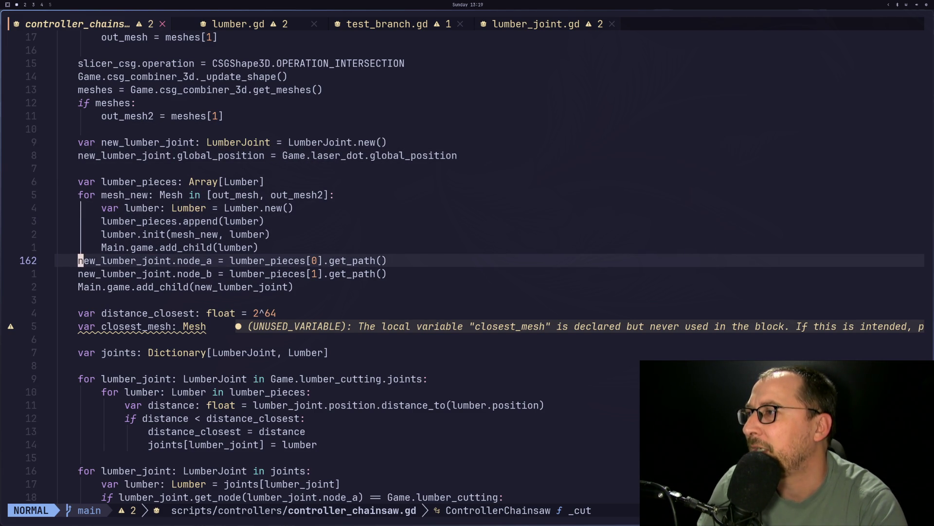
- Try writing a new_lumber_joint.init( call on line 162, then undo those edits
text(inew_lumber_joint.init()
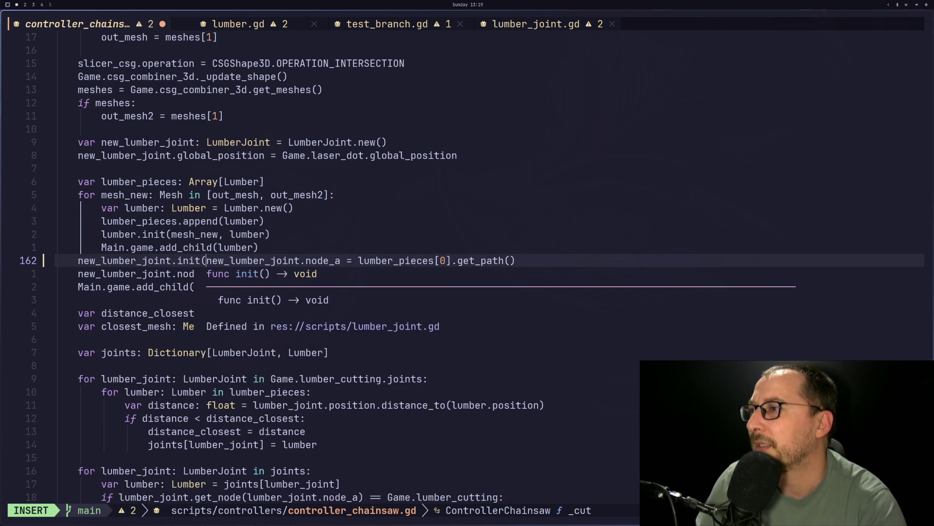
key(Escape)
key(w)
key(w)
key(w)
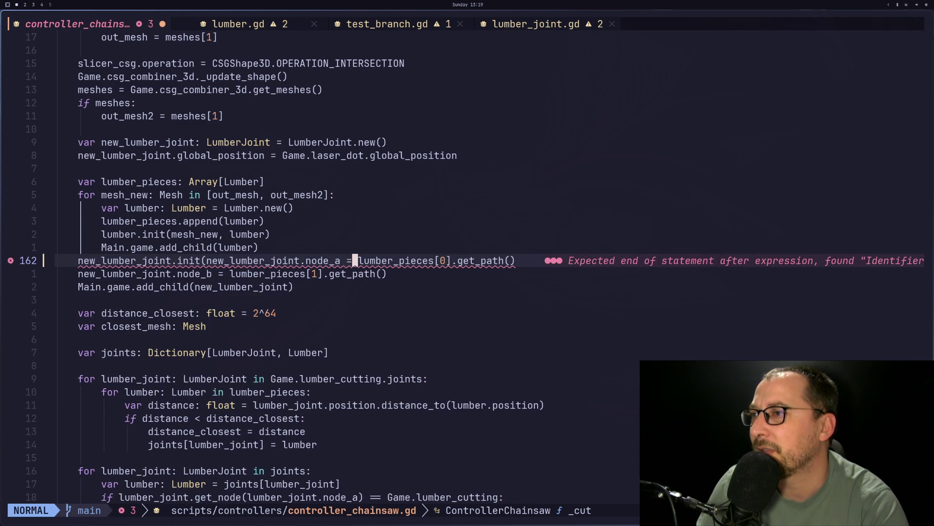
key(a)
key(BackSpace)
key(BackSpace)
key(BackSpace)
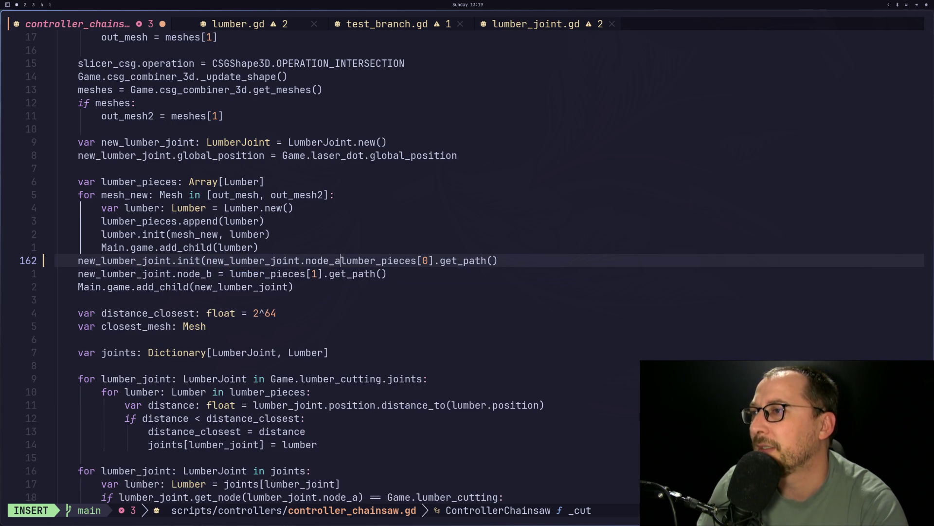
text(,)
key(BackSpace)
key(BackSpace)
key(BackSpace)
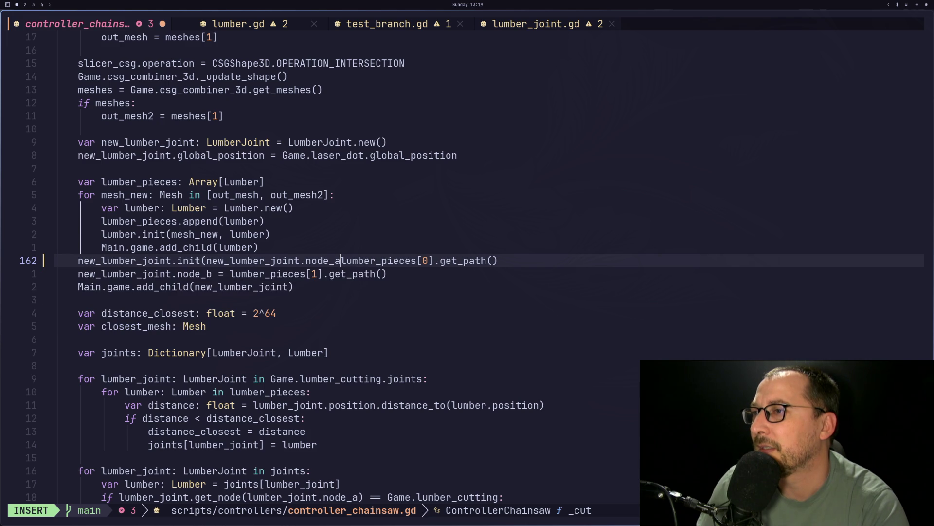
key(BackSpace)
key(BackSpace)
key(BackSpace)
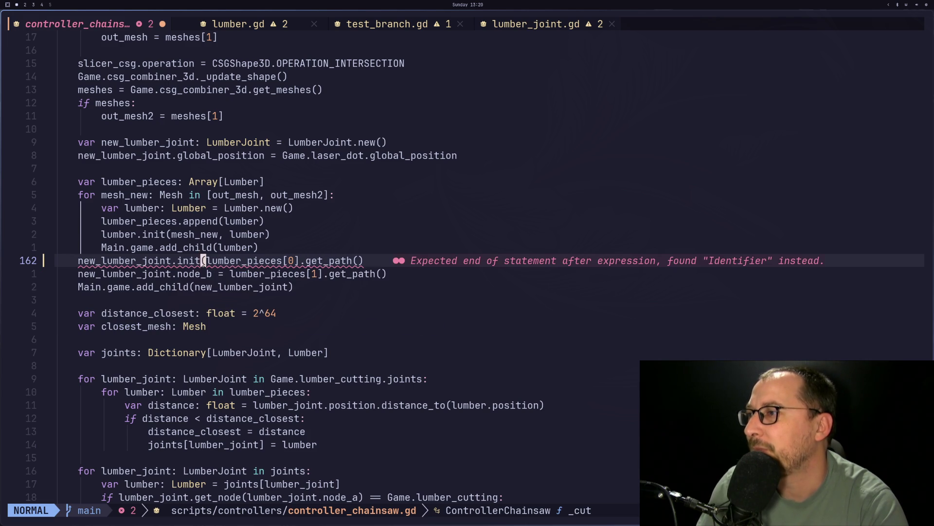
key(Escape)
key(f)
key(underscore)
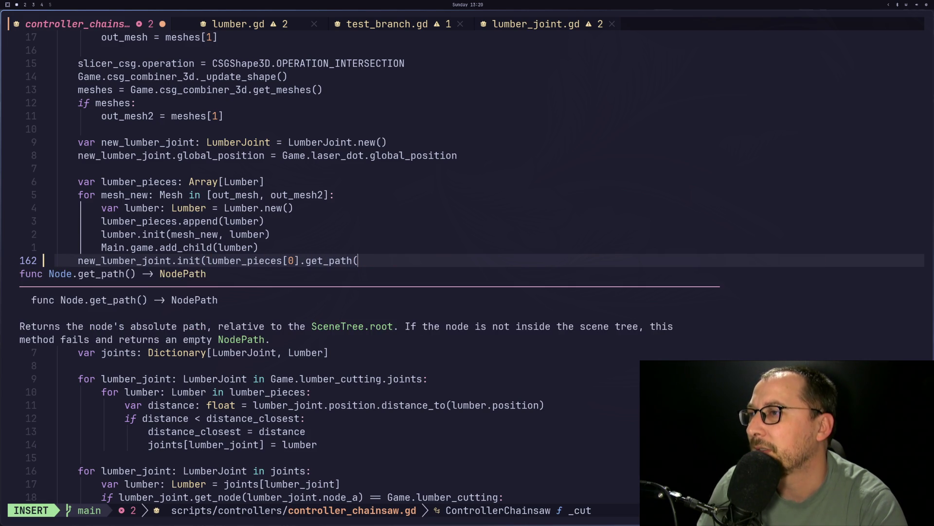
key(u)
key(u)
key(u)
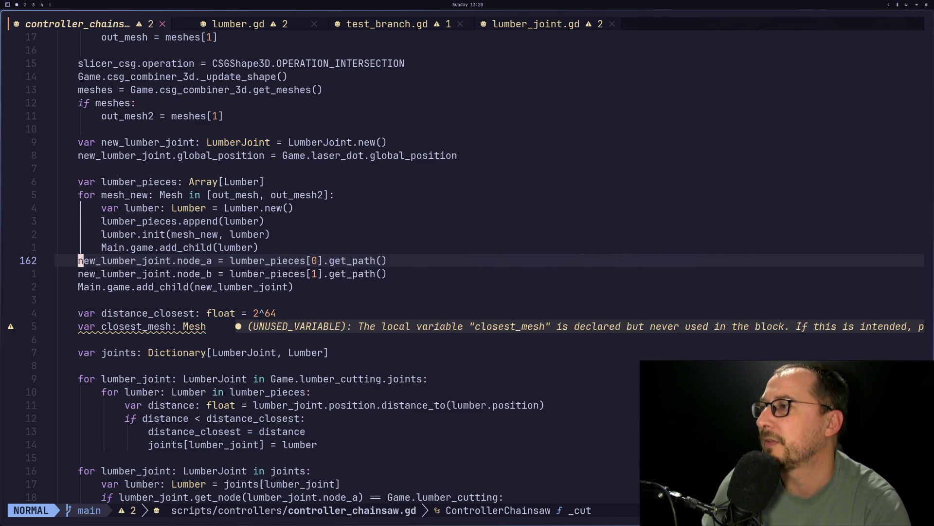
- Paste the node_a and node_b lines into lumber_joint.gd's init function
key(L)
key(L)
key(L)
key(p)
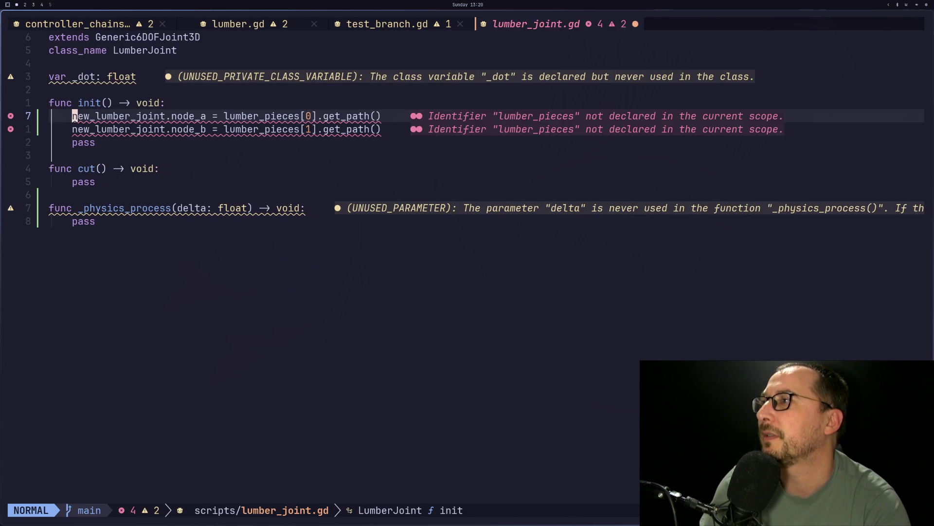
key(H)
key(H)
key(H)
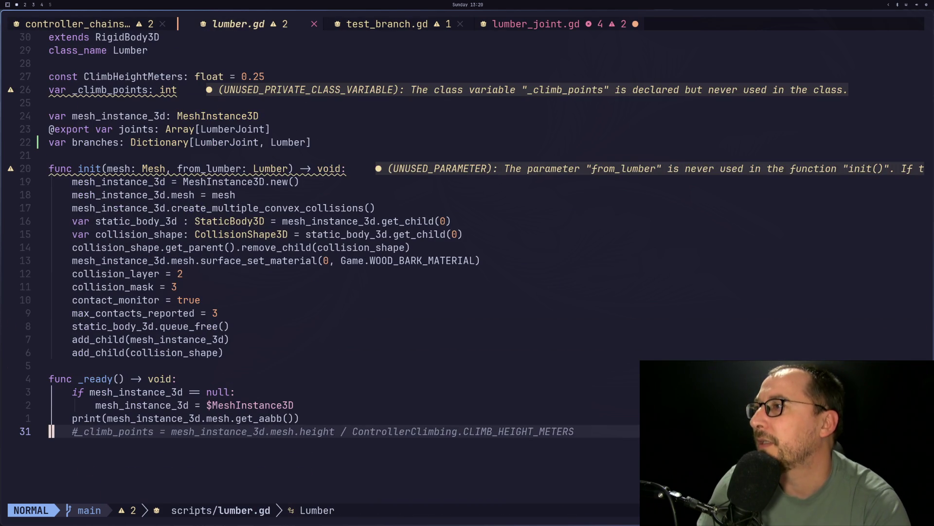
key(shift+h)
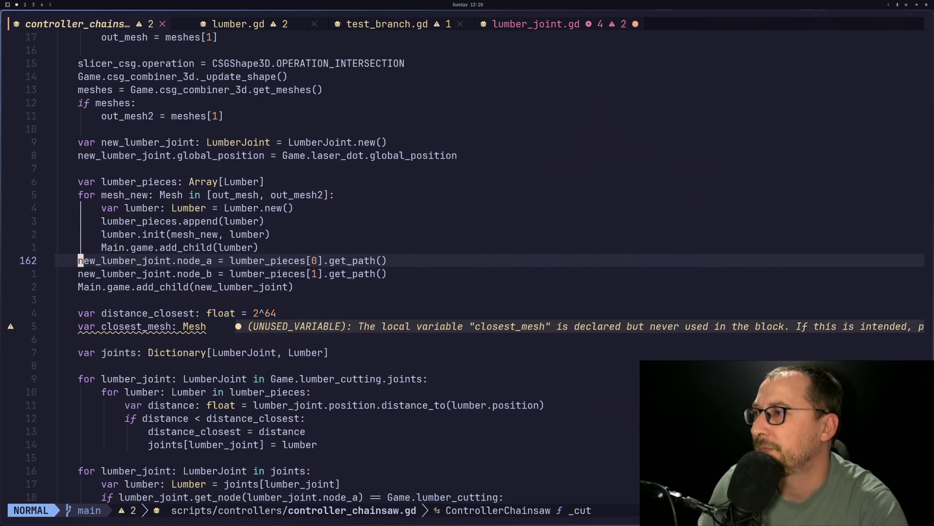
- Replace the node_a assignment on line 162 with a new_lumber_joint.init call
text(i)
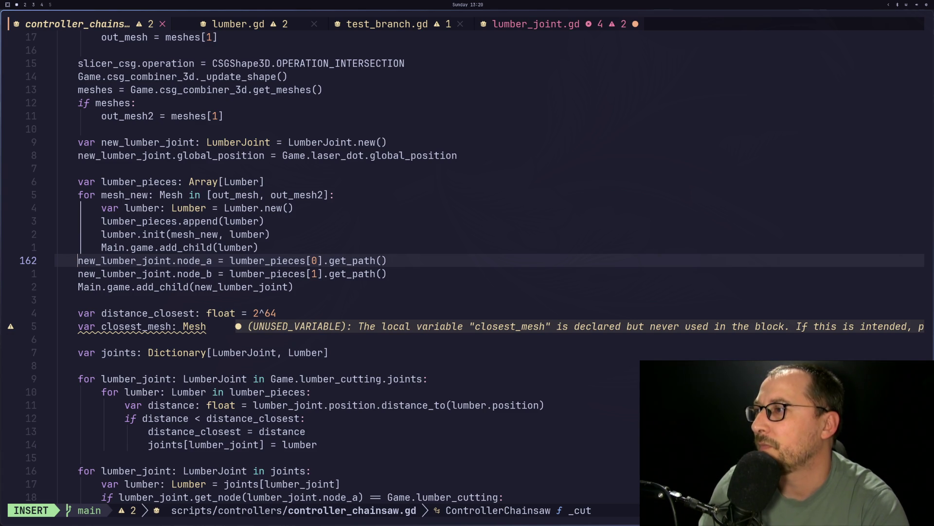
text(new_)
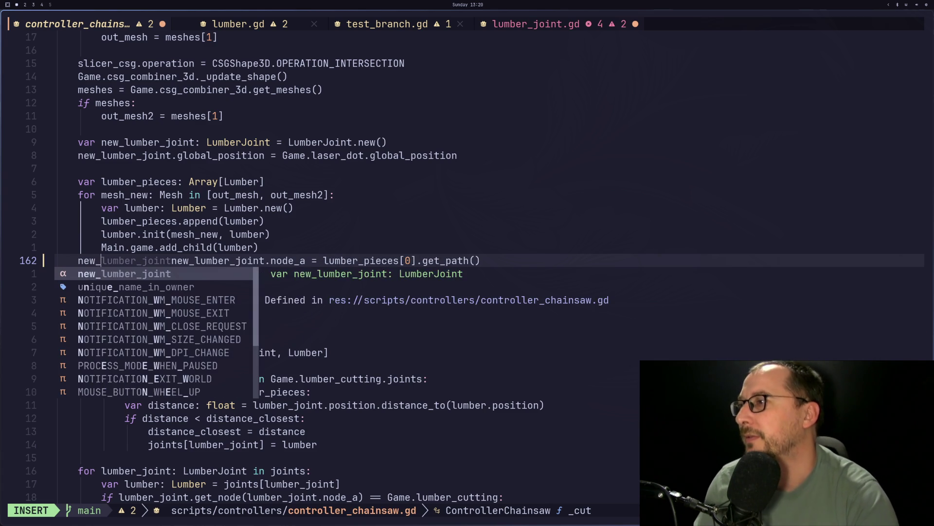
key(Return)
text(.in)
key(Return)
key(Escape)
key(w)
key(w)
key(w)
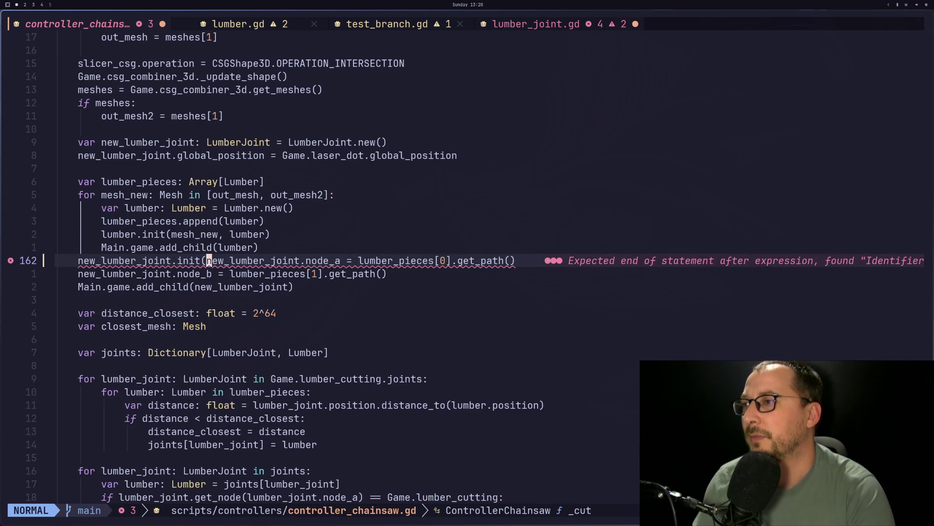
key(c)
key(BackSpace)
key(BackSpace)
key(BackSpace)
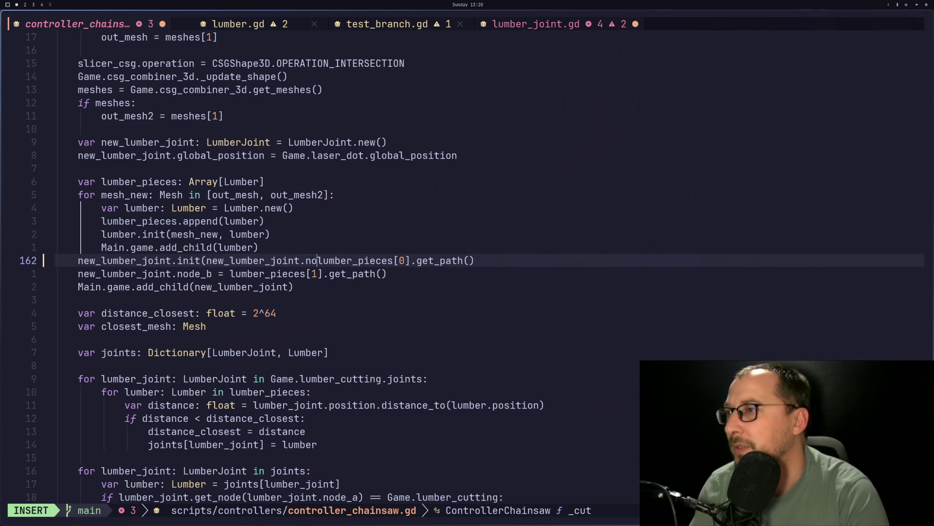
key(Escape)
- Join the node_b line onto the init call, separating the two arguments with a comma
key(j)
key(w)
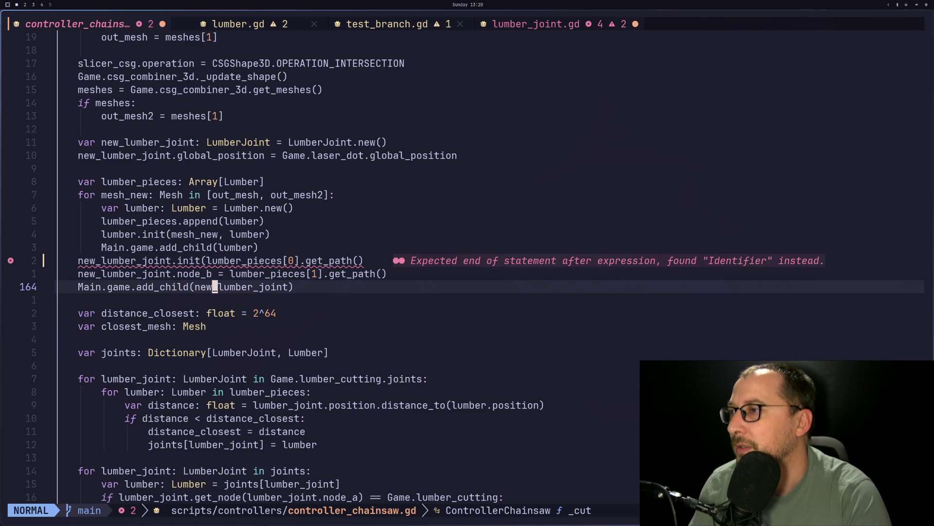
key(c)
key(w)
key(BackSpace)
key(BackSpace)
key(BackSpace)
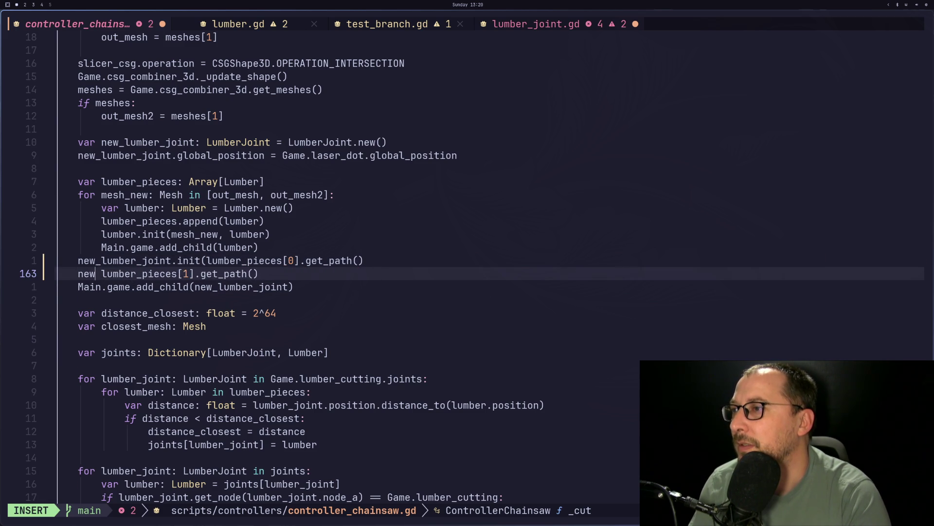
key(BackSpace)
key(BackSpace)
text(,)
key(Escape)
- Drop .get_path() so the call reads new_lumber_joint.init(lumber_pieces[0], lumber_pieces[1])
key(i)
key(Escape)
click(349, 260)
key(w)
key(w)
key(A)
key(BackSpace)
key(BackSpace)
key(BackSpace)
text())
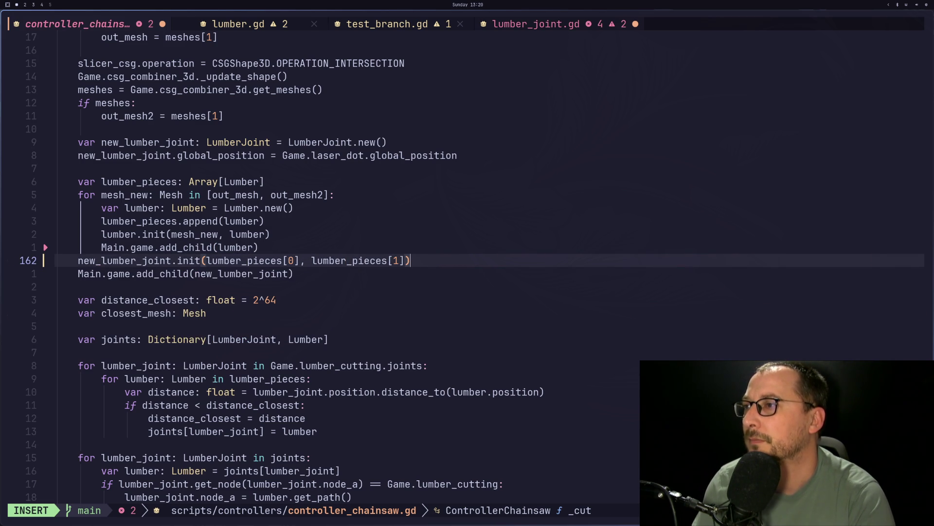
key(Escape)
key(j)
key(k)
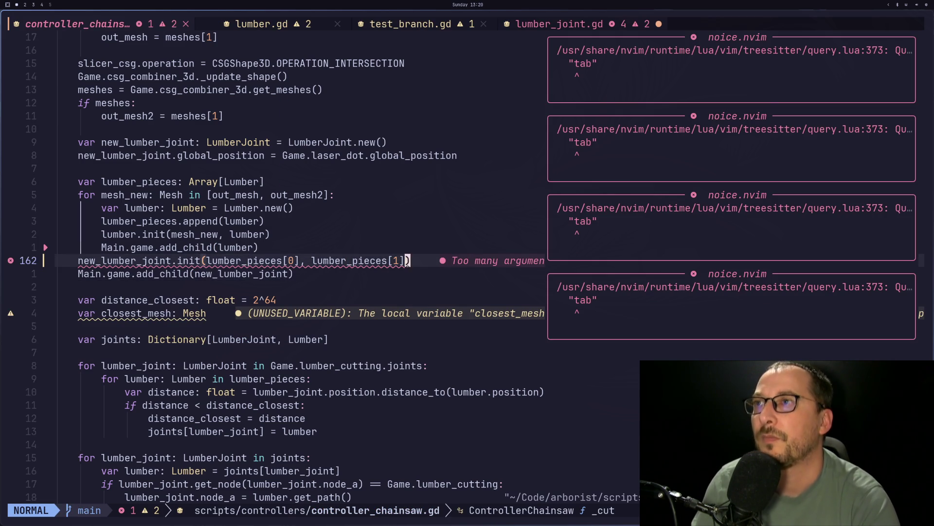
key(L)
key(L)
key(L)
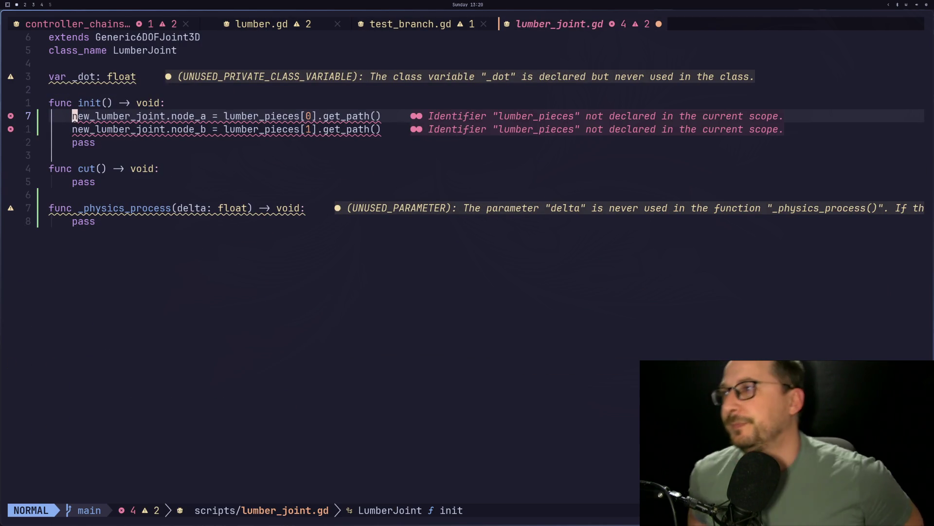
- Give init the parameters lumber_a: Lumber, lumber_b: Lumber
key(l)
key(l)
key(k)
key(l)
key(l)
key(l)
key(l)
key(i)
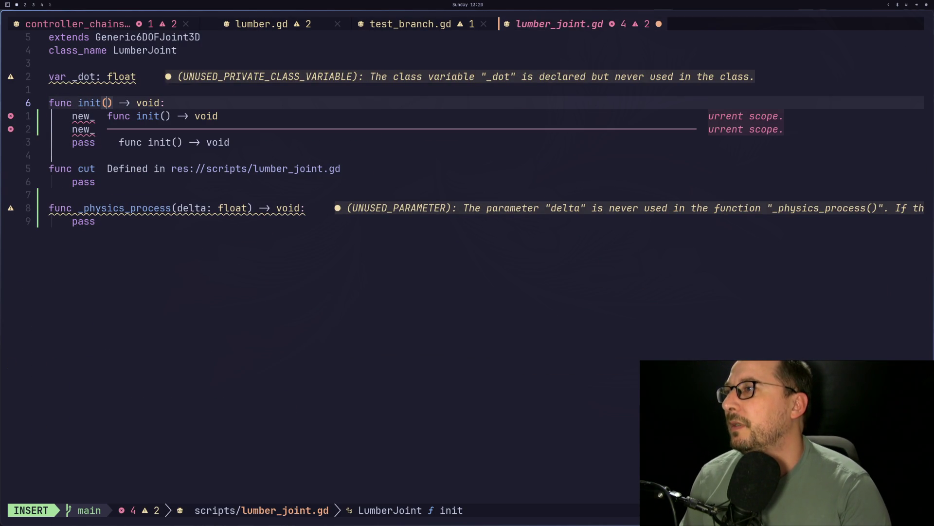
text(joint_a)
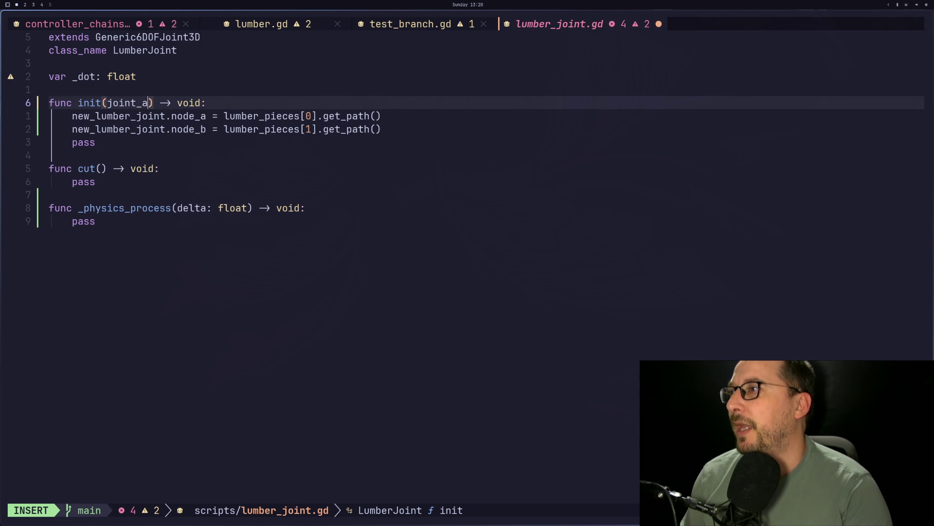
key(BackSpace)
key(BackSpace)
key(BackSpace)
key(BackSpace)
text(lumber_a: )
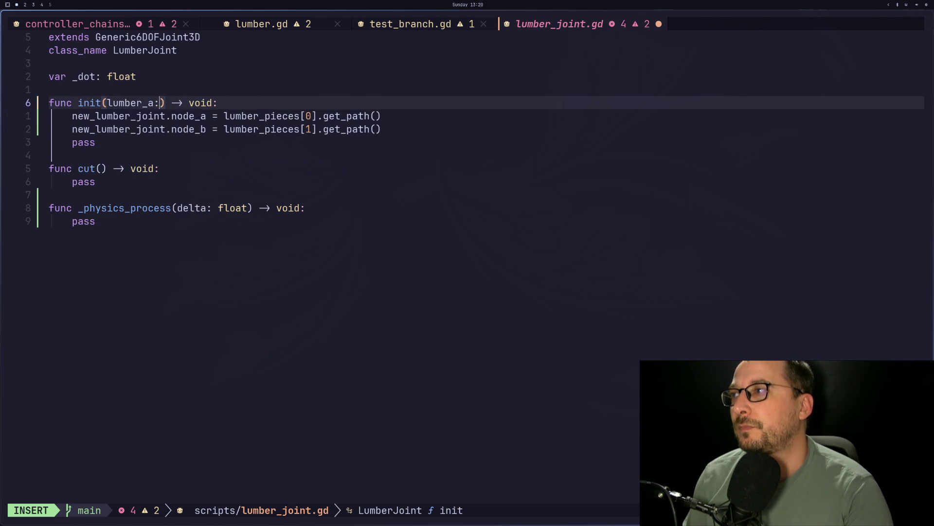
text(Lumber, )
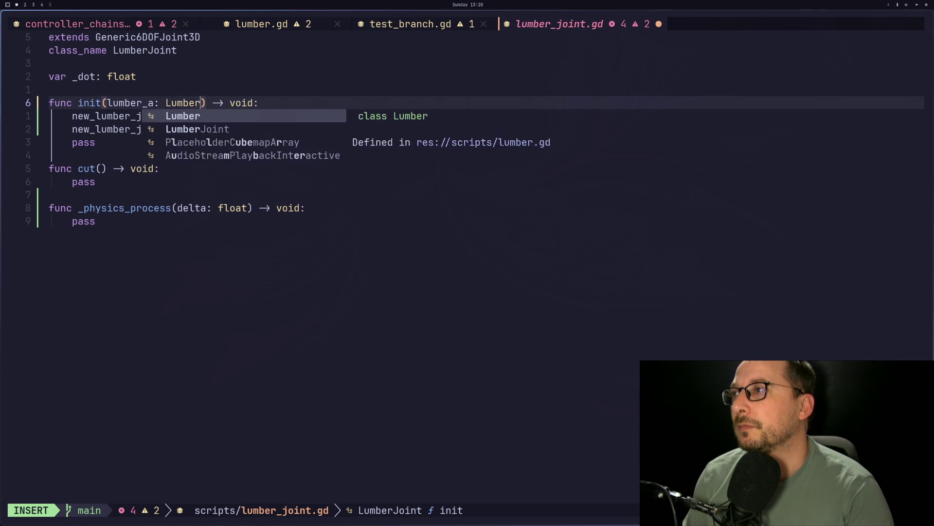
text(lu)
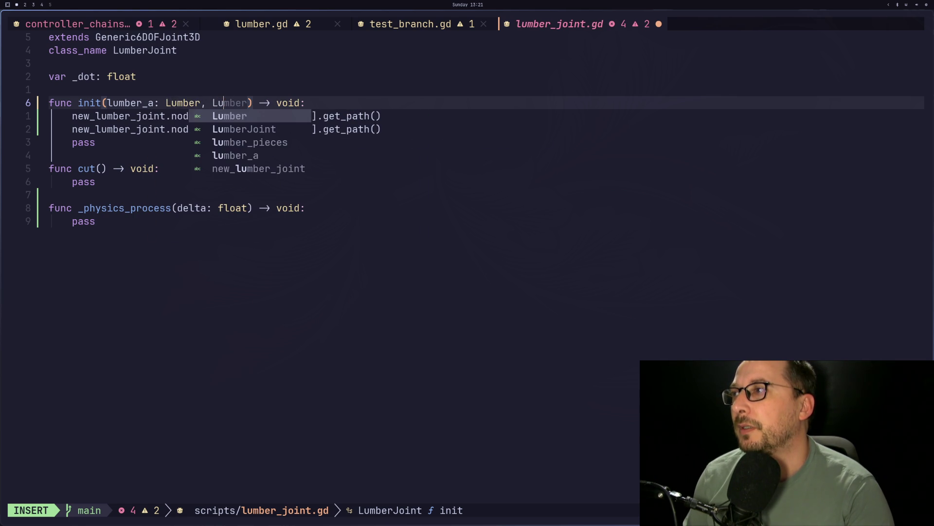
text(mber_b)
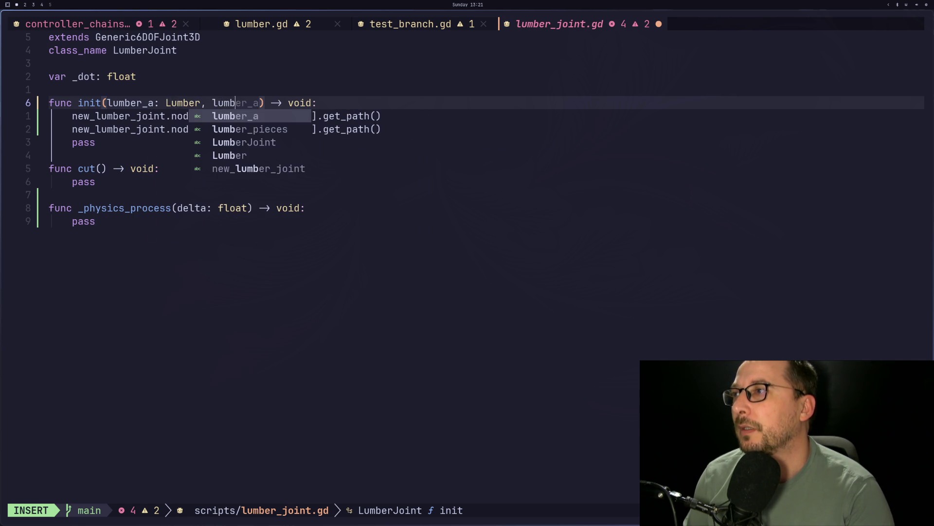
text(: Lumber)
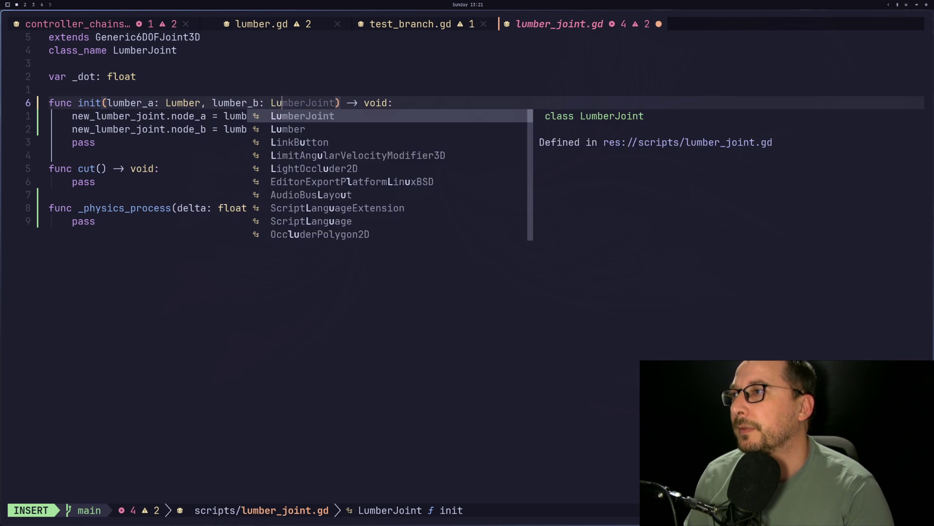
key(Escape)
key(a)
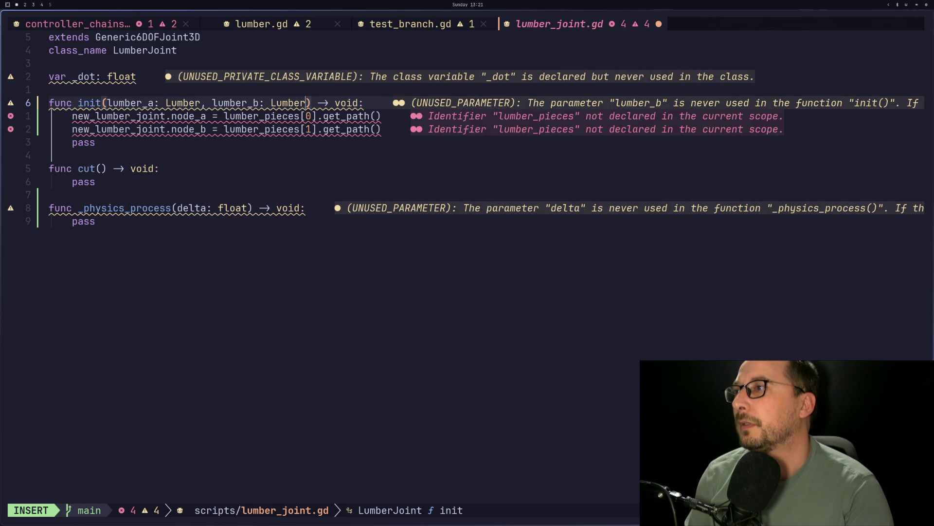
key(Escape)
- Rewrite the node_a line to assign node_a = lumber_a.get_path()
key(j)
key(h)
key(h)
key(h)
key(i)
key(BackSpace)
key(Escape)
key(b)
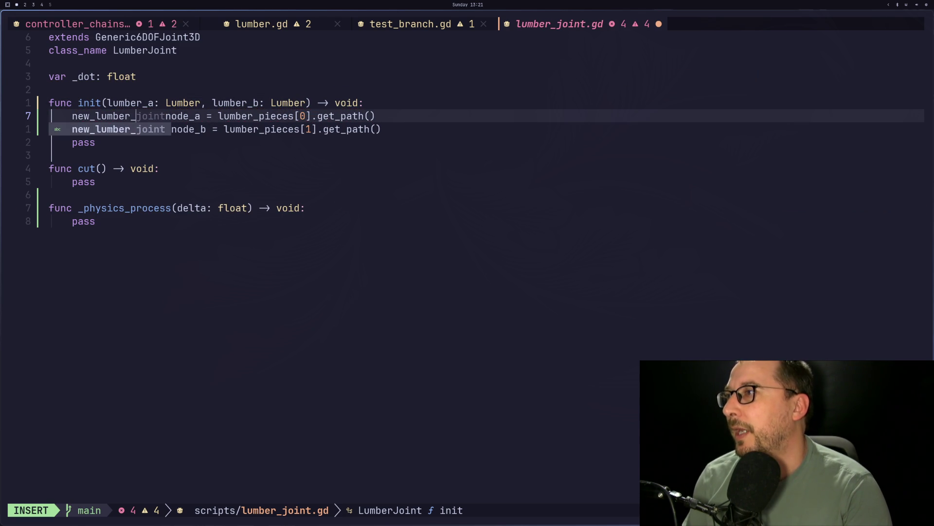
key(d)
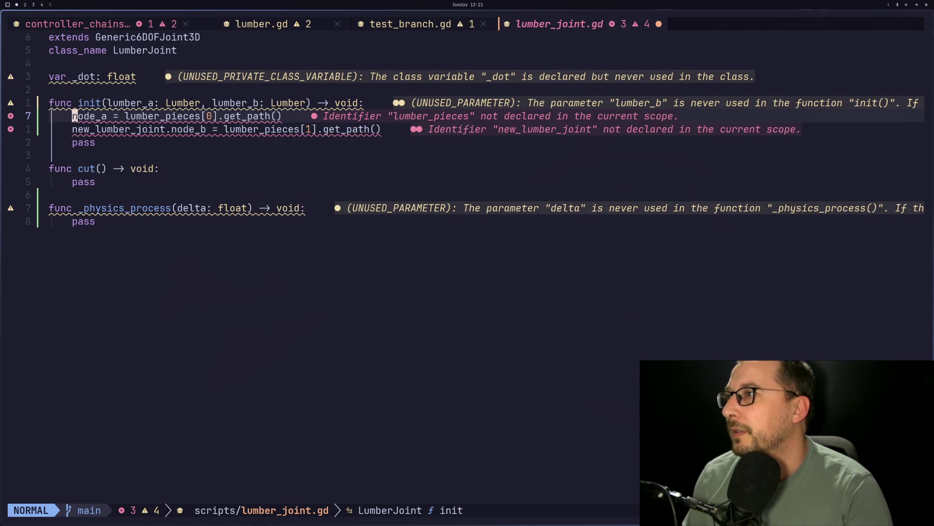
key(l)
key(l)
key(l)
key(x)
key(i)
key(BackSpace)
key(BackSpace)
key(BackSpace)
text(umber_a)
key(Escape)
- Rewrite the node_b line to assign node_b = lumber_b.get_path()
key(j)
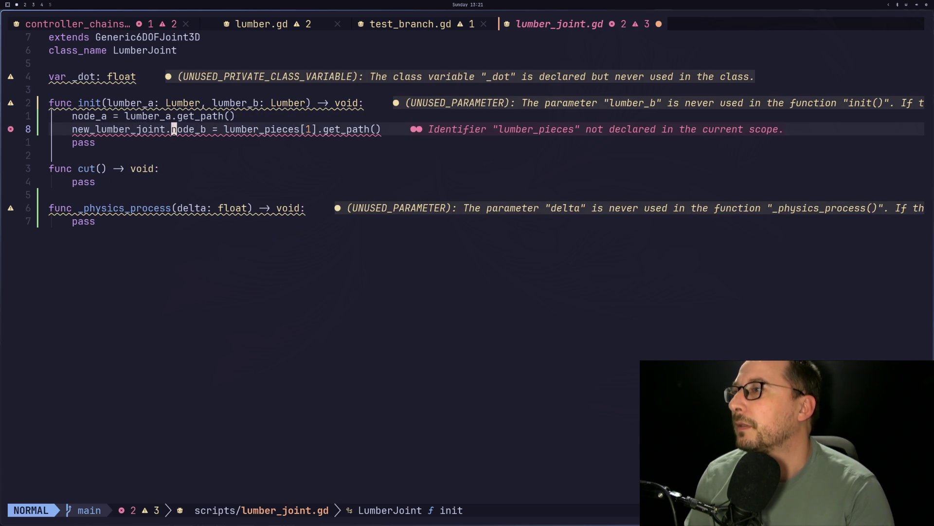
key(h)
key(s)
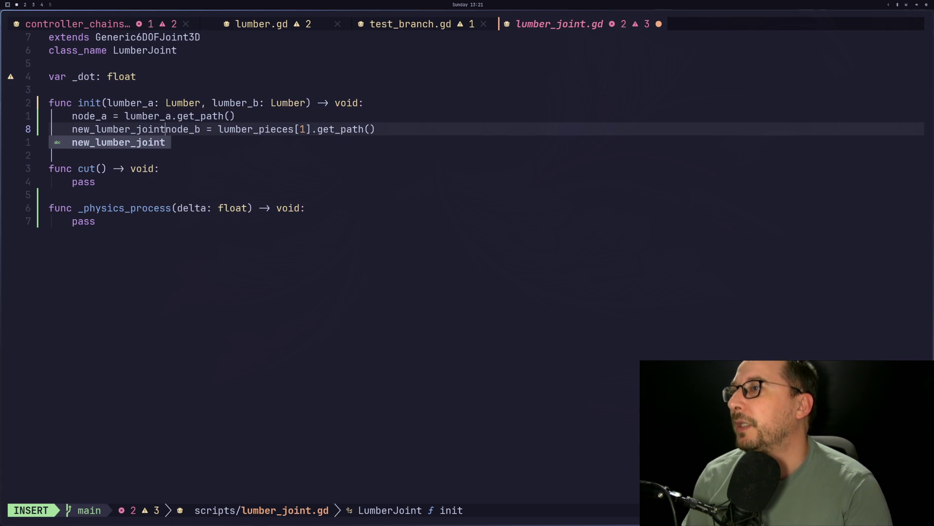
key(BackSpace)
key(BackSpace)
key(BackSpace)
key(Escape)
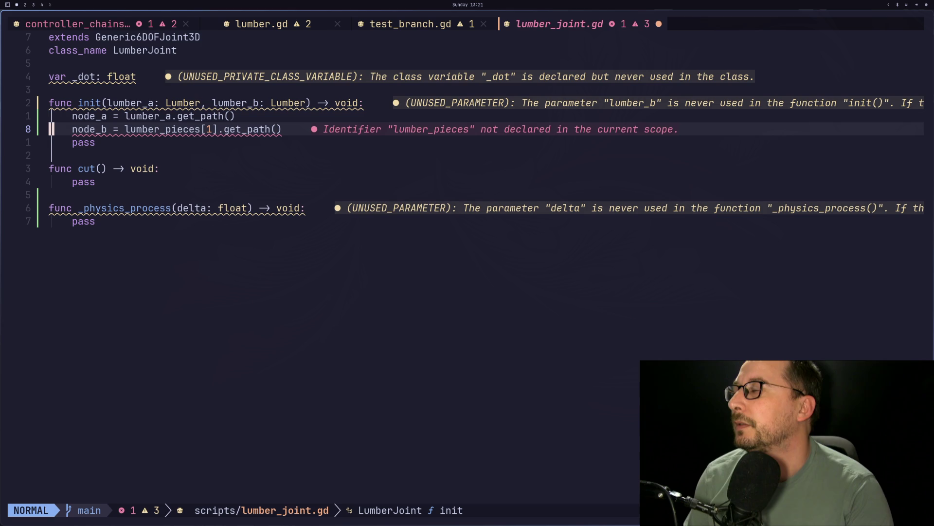
key(w)
key(f)
key(underscore)
key(semicolon)
key(e)
key(f)
key(bracketright)
key(a)
key(BackSpace)
key(BackSpace)
key(BackSpace)
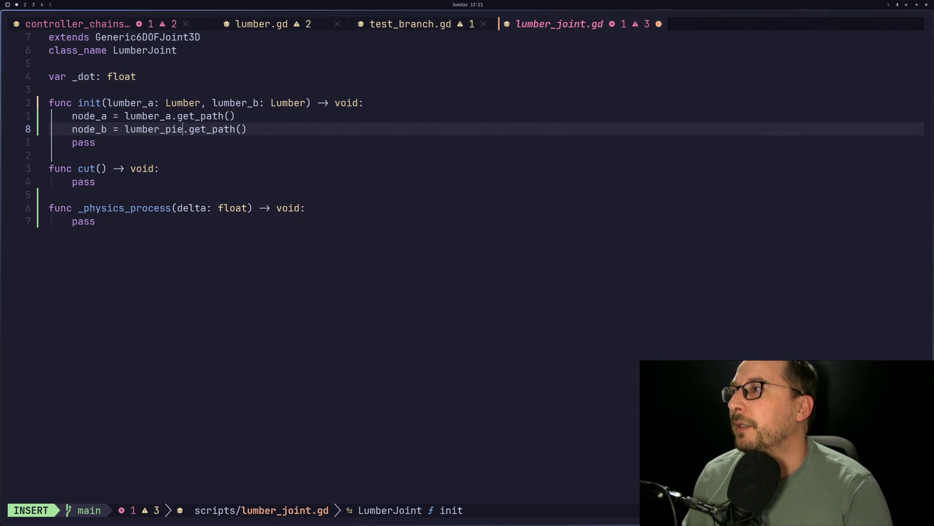
text(b)
key(Escape)
- Delete the pass line from init and bring up test_branch.gd
key(j)
key(d)
key(d)
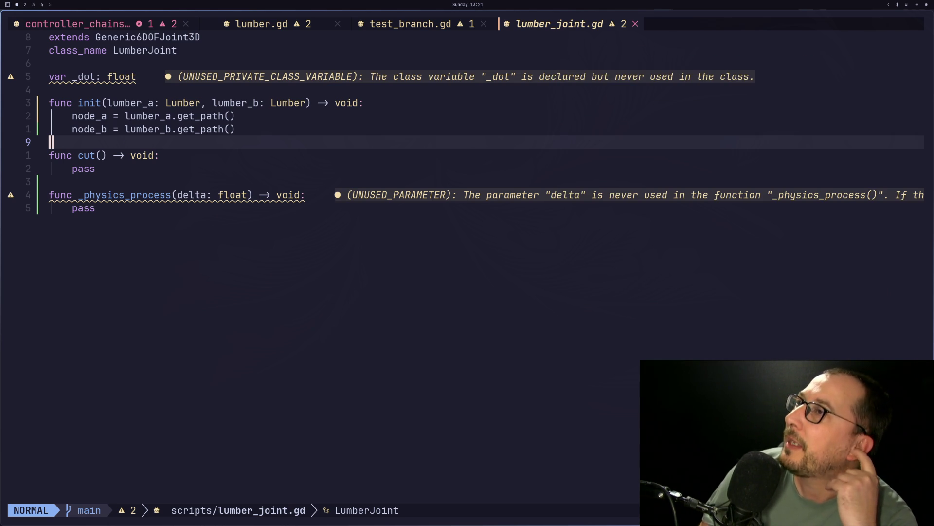
key(shift+h)
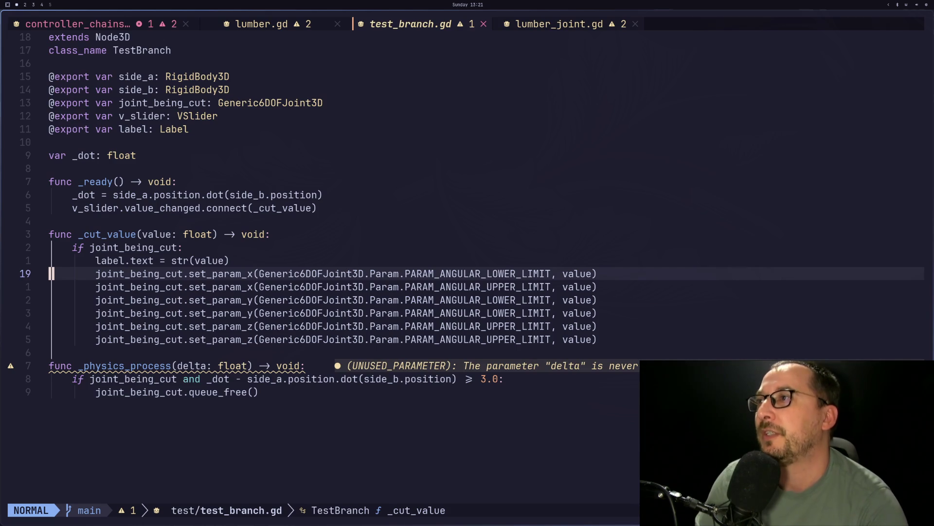
- Back in controller_chainsaw.gd, dismiss the error popups and save the script with :w
key(shift+h)
key(shift+h)
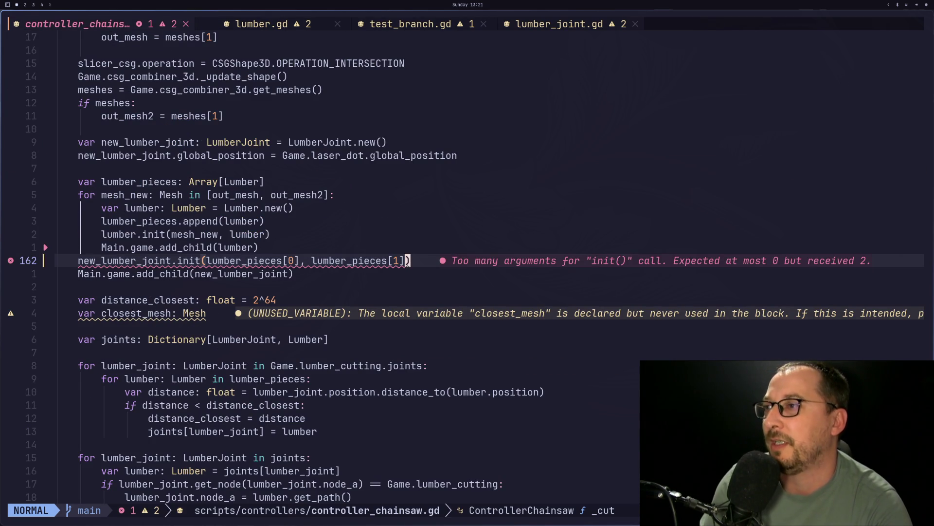
key(j)
key(k)
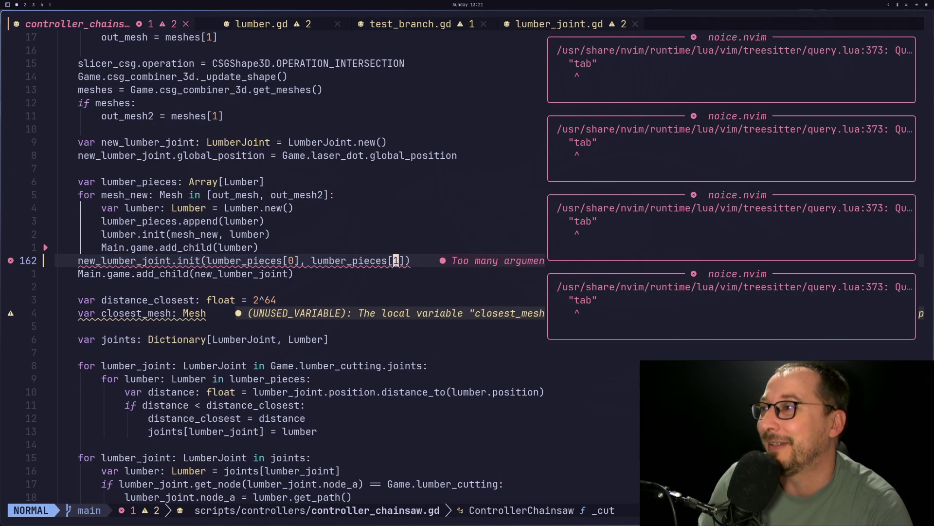
click(367, 260)
key(A)
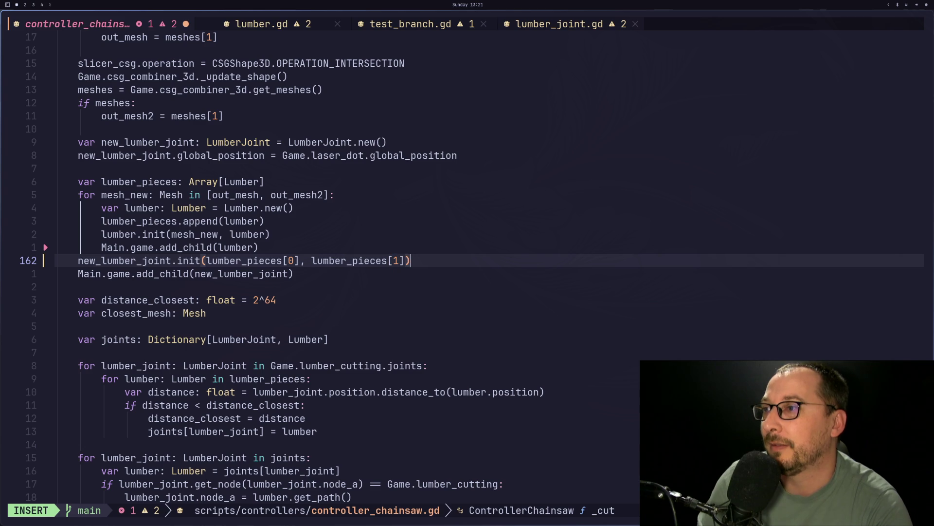
key(Escape)
text(:w)
key(Return)
- In lumber_joint.gd, review the node_a and node_b assignments in init
key(ctrl+o)
key(ctrl+o)
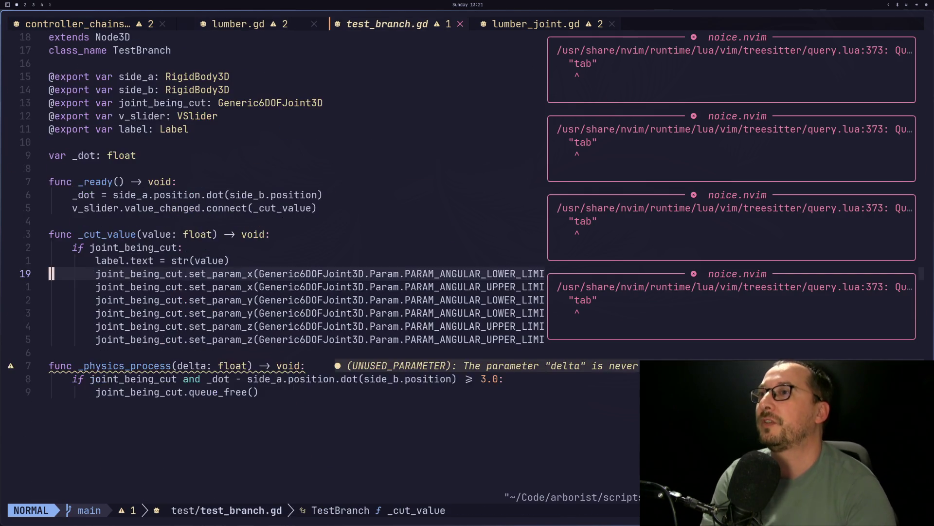
key(k)
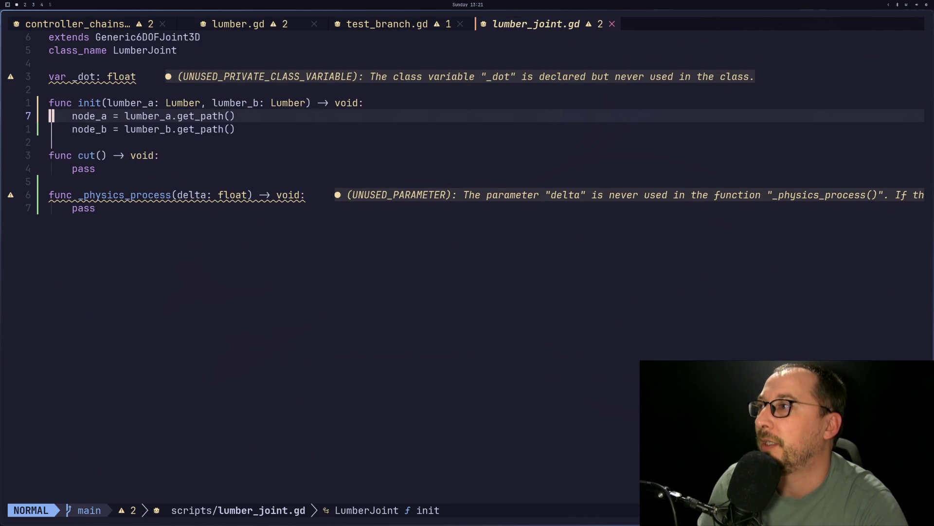
key(l)
key(l)
key(j)
key(k)
key(k)
key(j)
key(j)
key(k)
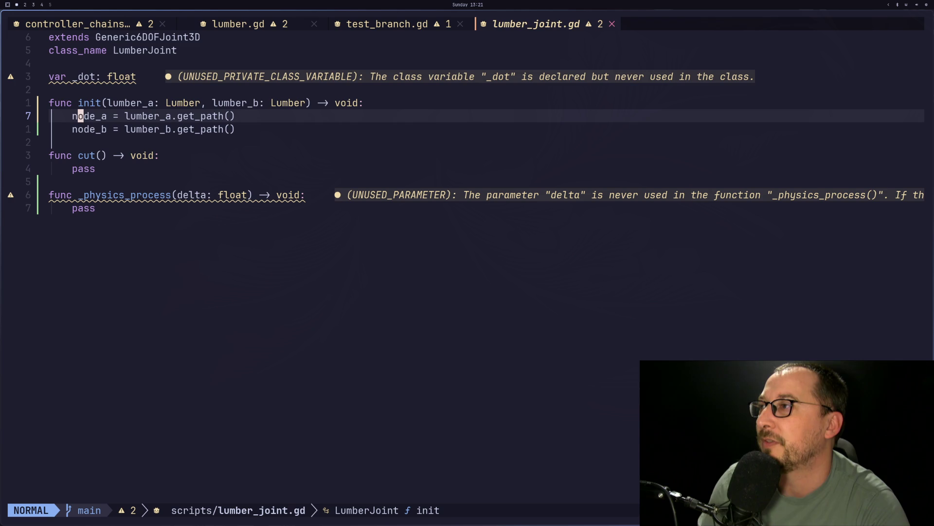
key(j)
key(k)
key(j)
key(k)
key(j)
key(k)
key(k)
key(j)
key(j)
key(k)
key(j)
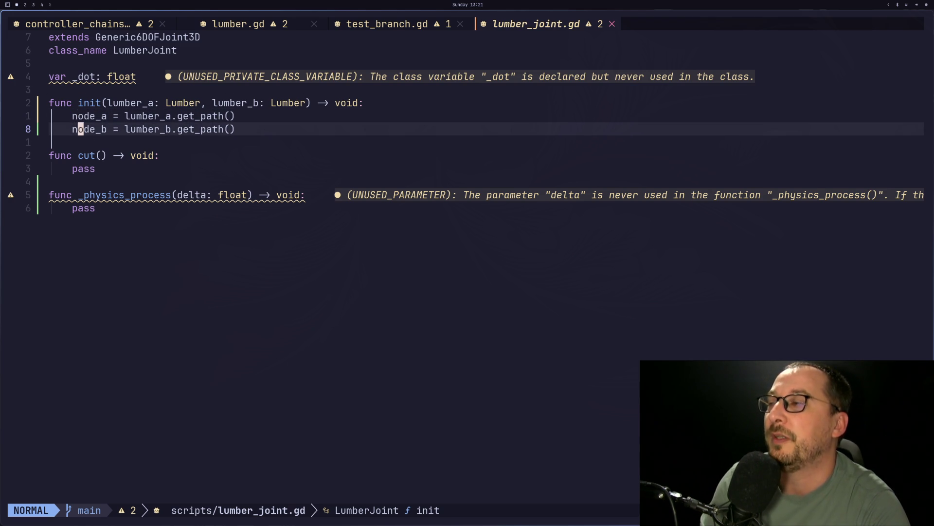
key(k)
key(k)
key(k)
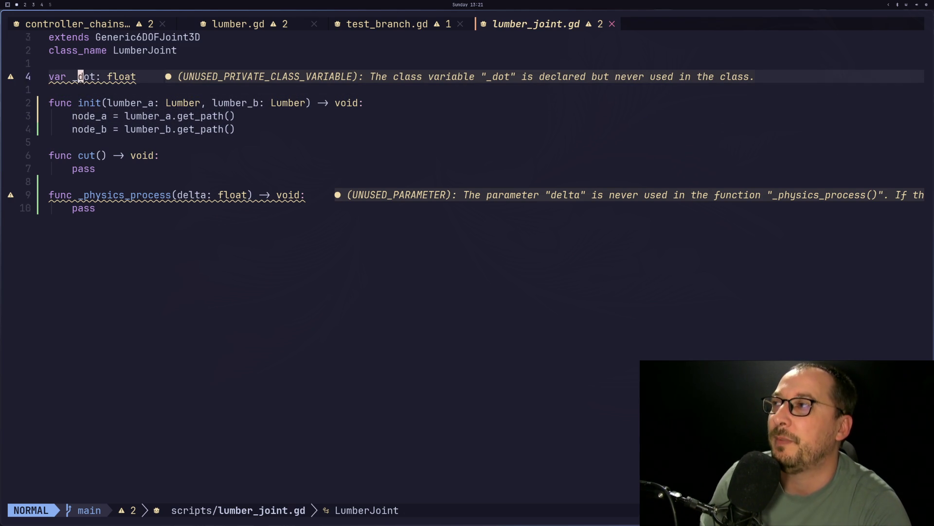
- Add a blank line below the _dot variable declaration
key(o)
key(Escape)
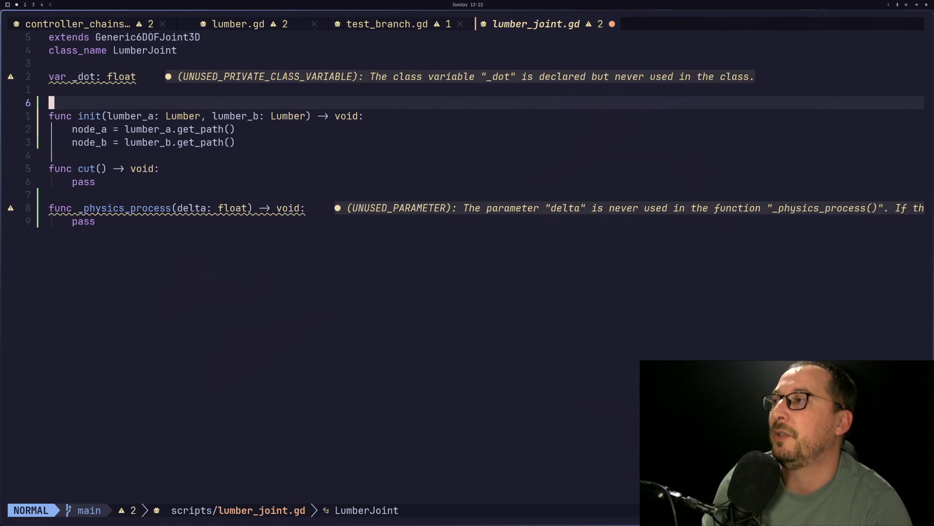
key(colon)
key(Escape)
key(j)
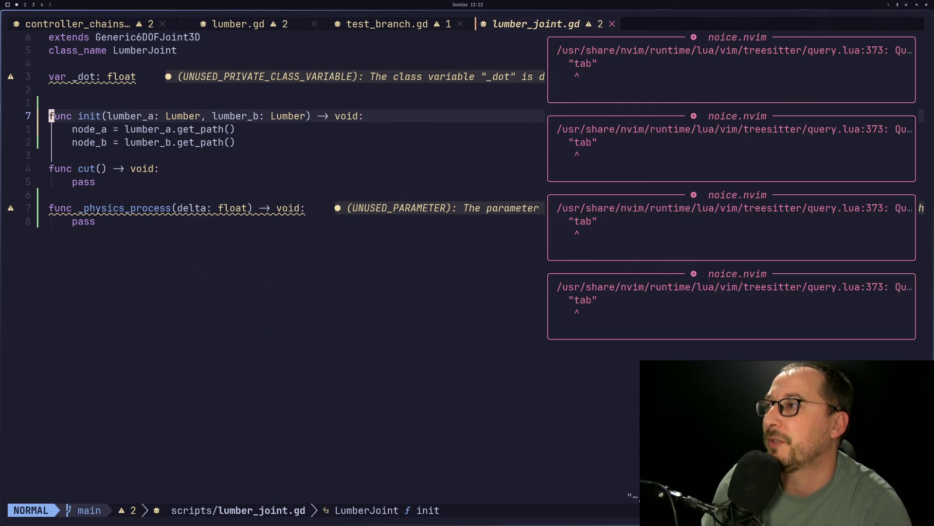
- Look over the cut and _physics_process functions and the cut parameter list
key(7)
key(j)
key(3)
key(k)
key(k)
key(2)
key(j)
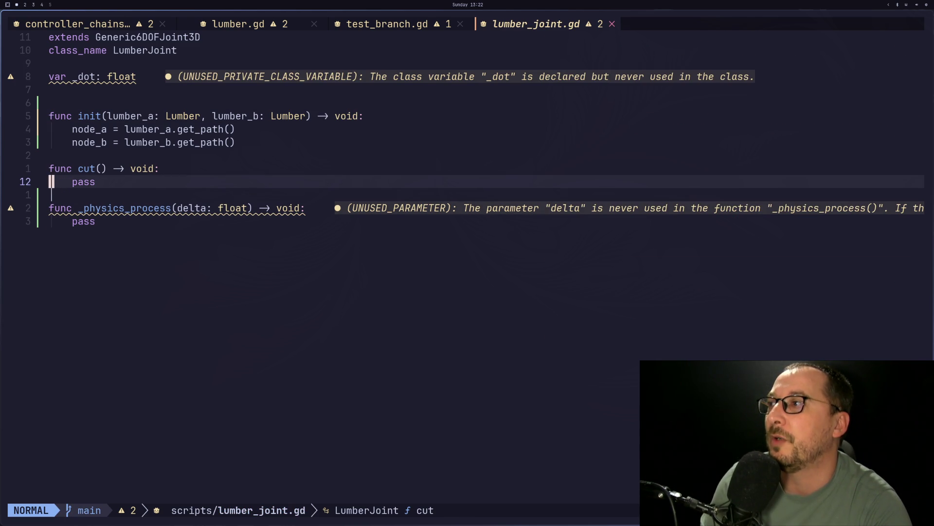
key(l)
key(k)
key(l)
key(l)
key(l)
key(l)
key(j)
key(k)
key(l)
key(h)
key(h)
key(h)
key(l)
key(l)
key(l)
key(l)
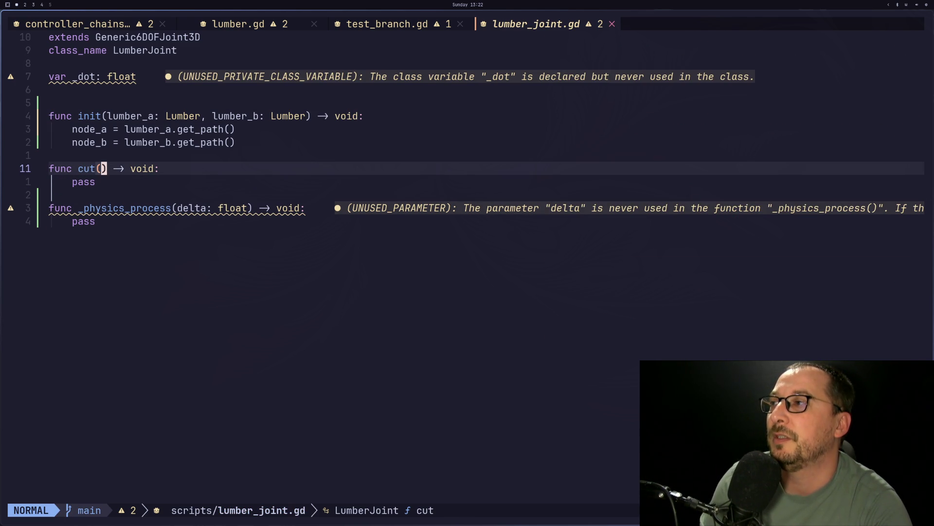
- In controller_chainsaw.gd, examine the new joint's init call and add_child(new_lumber_joint) code
key(j)
key(k)
key(H)
key(H)
key(H)
key(L)
key(H)
key(j)
key(j)
key(k)
key(k)
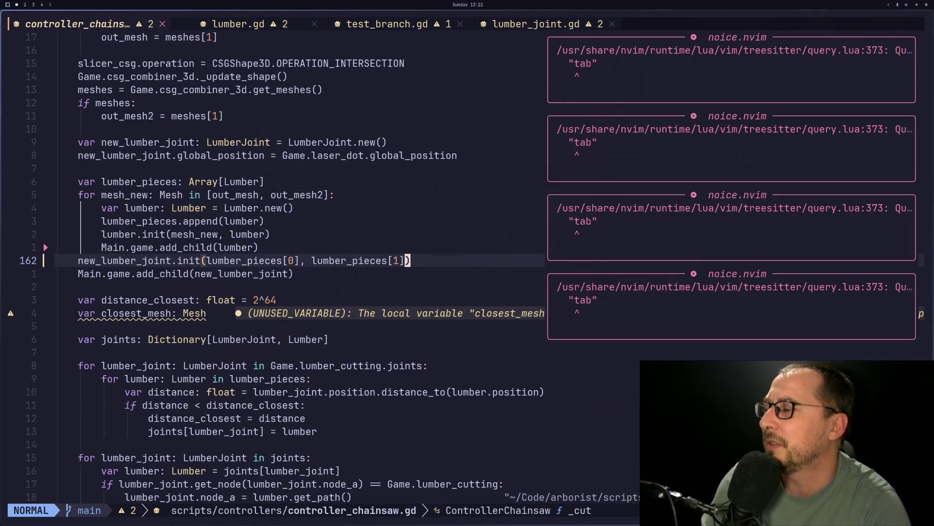
key(j)
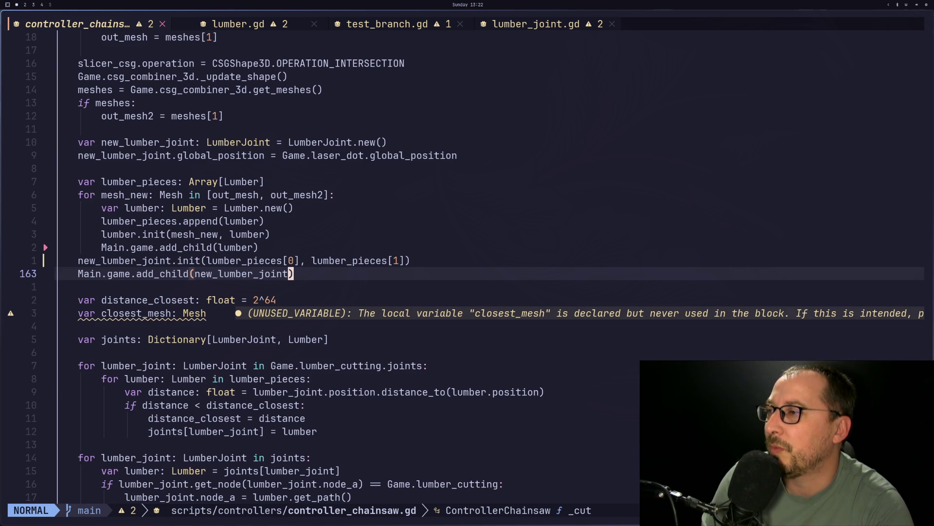
key(h)
key(h)
key(h)
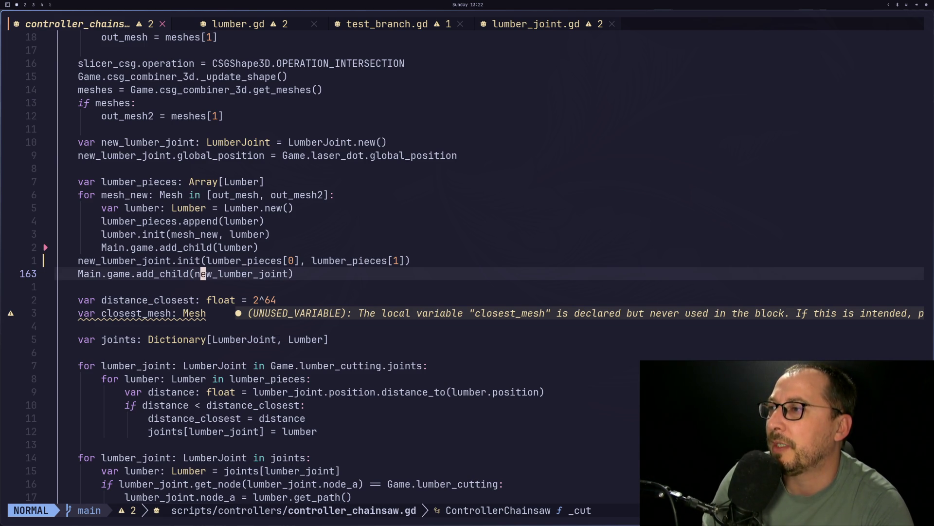
key(l)
key(l)
key(k)
key(k)
key(j)
key(j)
key(j)
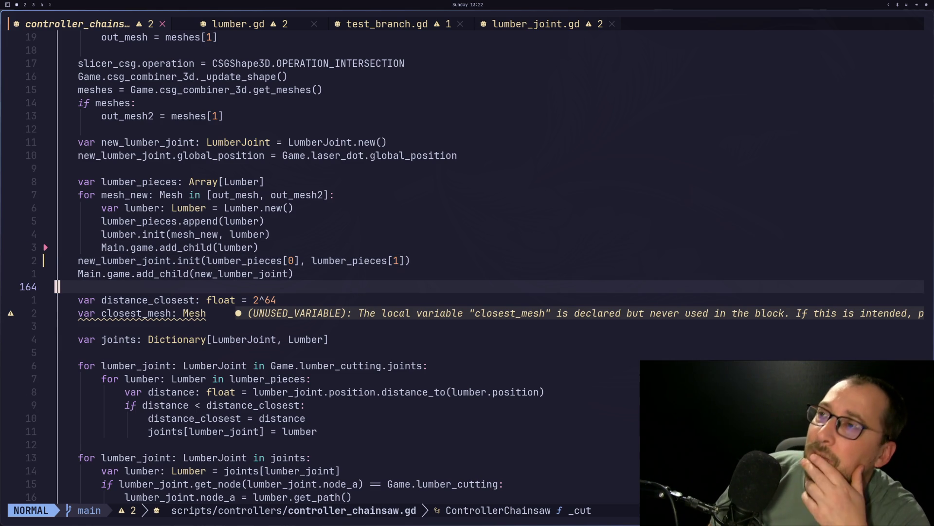
- Copy the _dot = side_a.position.dot(side_b.position) line from test_branch.gd's _ready function
key(ctrl+6)
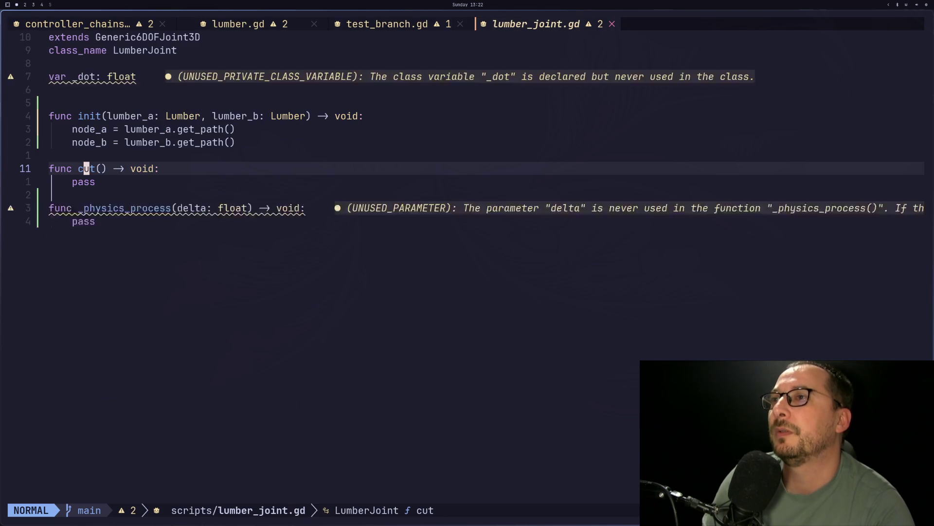
key(shift+h)
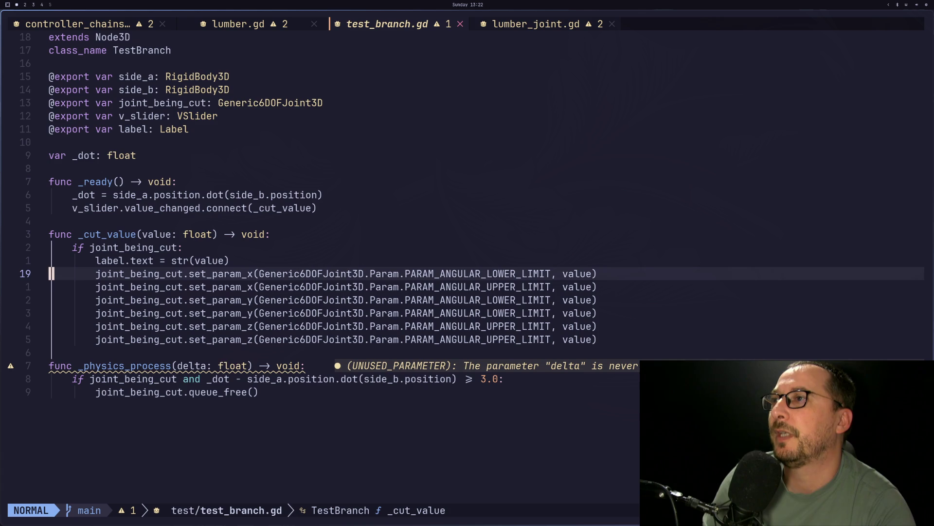
key(k)
key(k)
key(k)
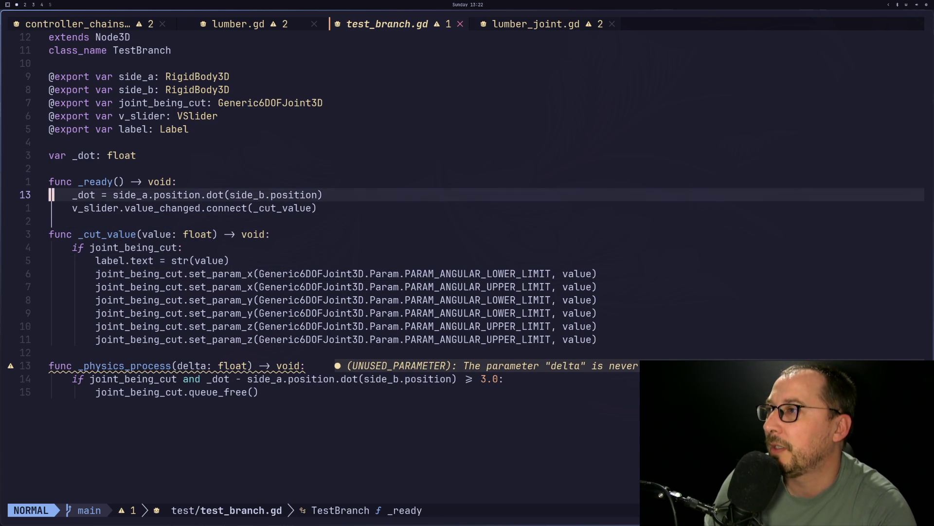
key(j)
key(j)
key(k)
key(y)
key(y)
key(shift+h)
key(shift+h)
key(shift+h)
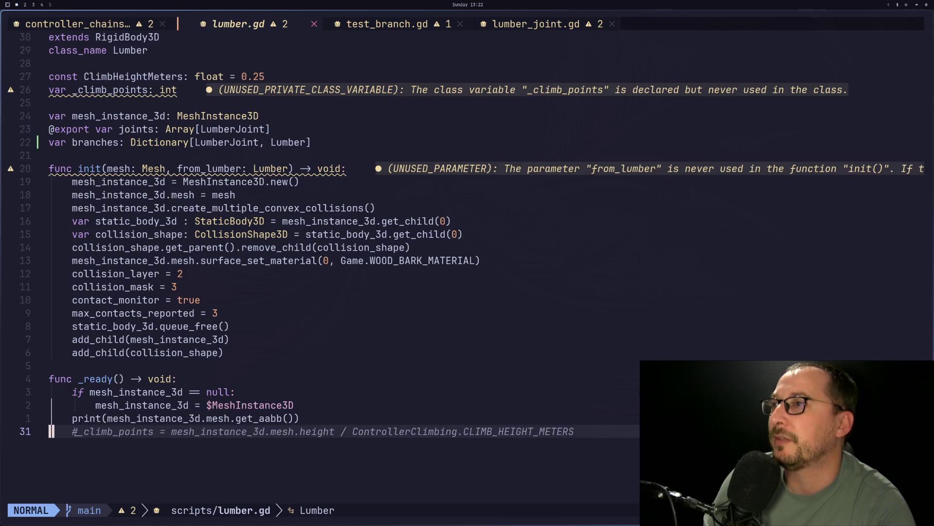
- Paste the dot-product line below the node_b assignment in init
key(k)
key(k)
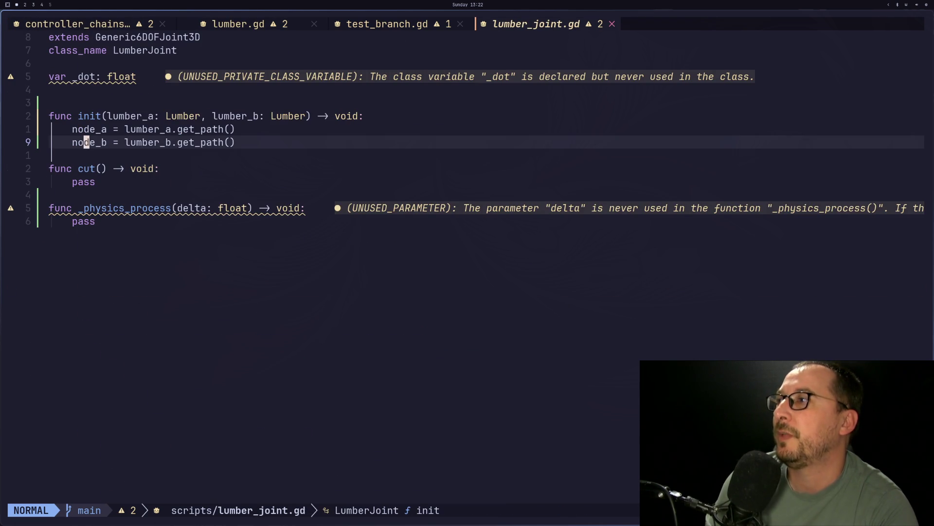
key(p)
key(k)
key(j)
key(l)
key(w)
key(w)
key(f)
key(underscore)
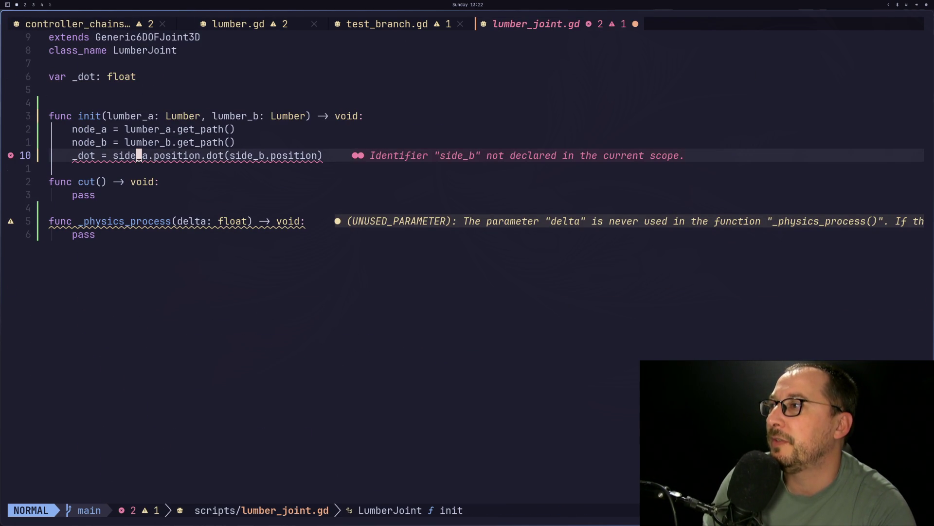
- Declare a var _lumber_a: Lumber member above func init and duplicate the line
key(k)
key(h)
key(h)
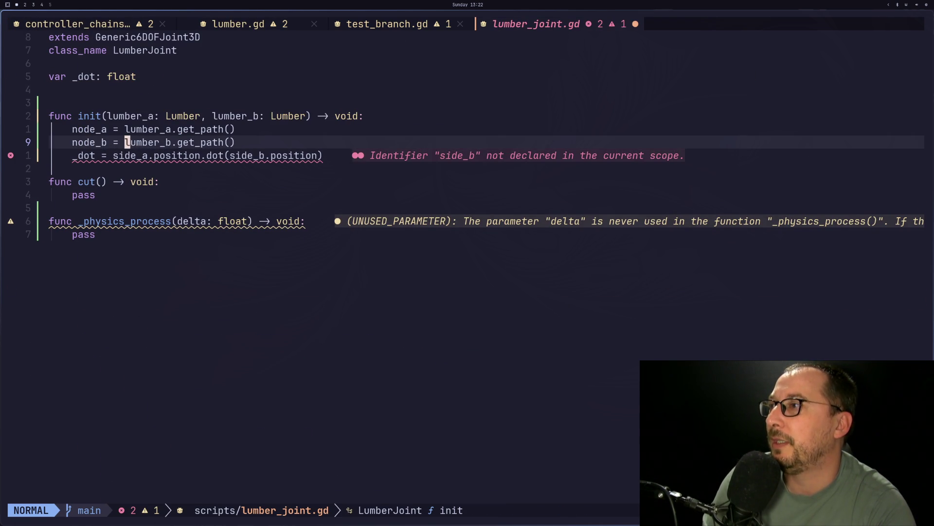
key(v)
key(l)
key(l)
key(l)
key(l)
key(Escape)
key(k)
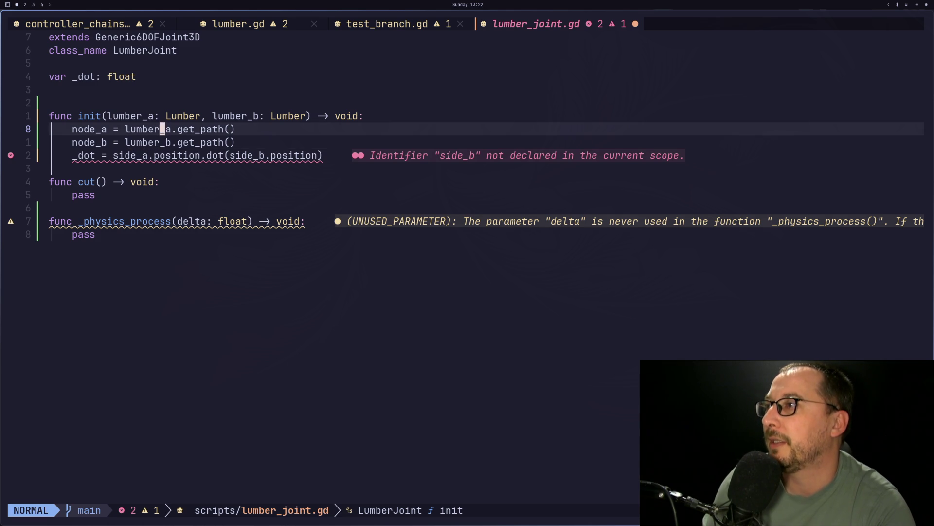
key(k)
key(k)
text(kivar)
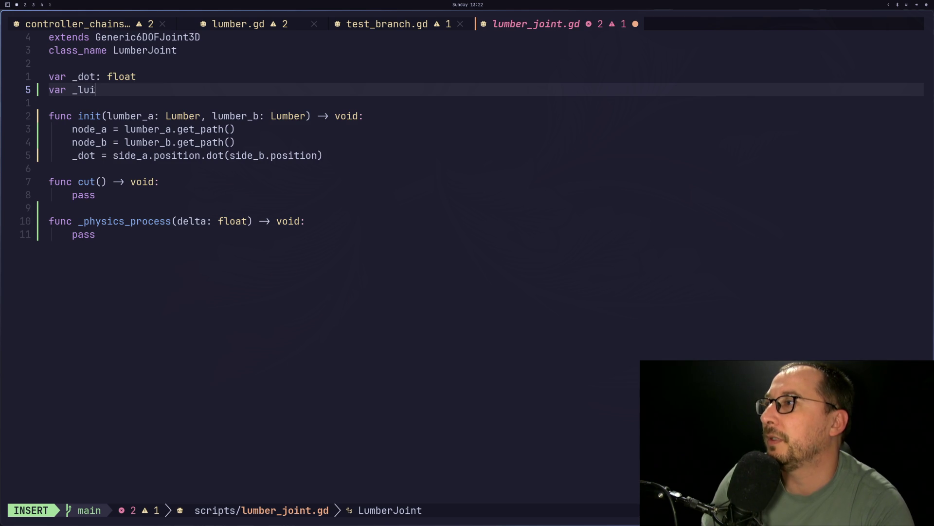
key(BackSpace)
key(BackSpace)
text(mber_a: Lum)
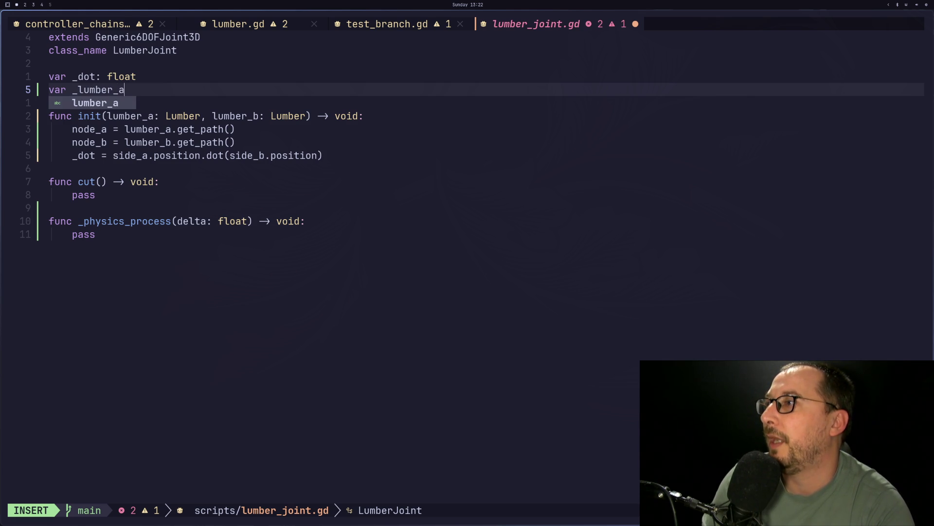
text(ber)
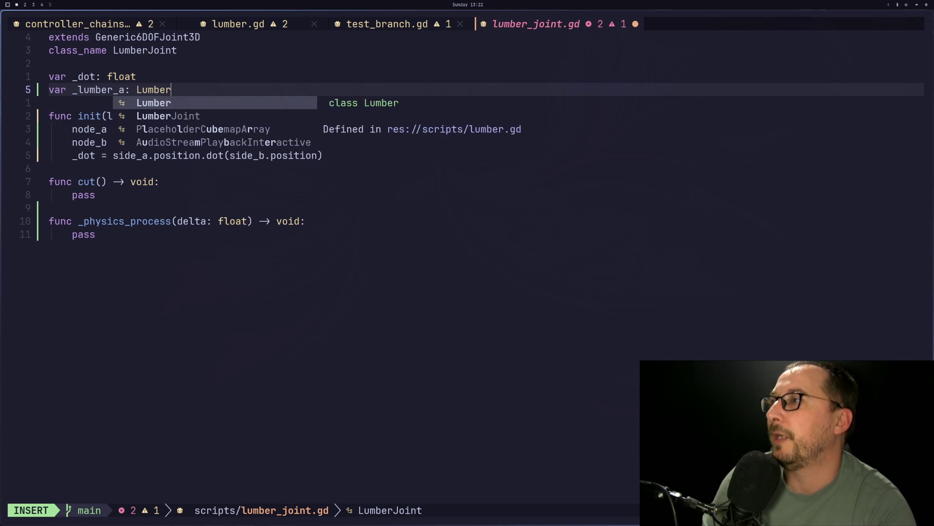
key(Escape)
key(y)
key(y)
key(p)
- Rename the duplicated declaration to _lumber_b and save lumber_joint.gd
key(l)
key(l)
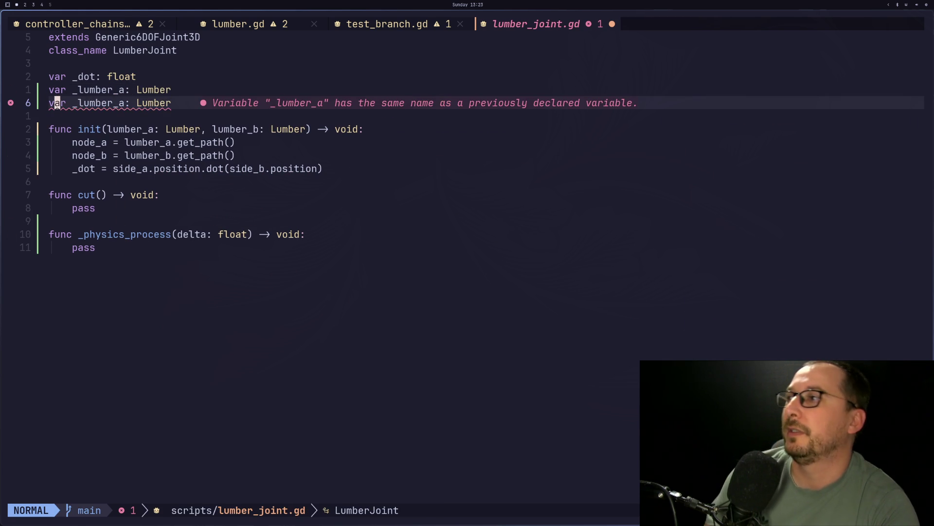
key(E)
key(l)
key(i)
key(Escape)
text(hsb)
key(Escape)
text(:w)
key(Return)
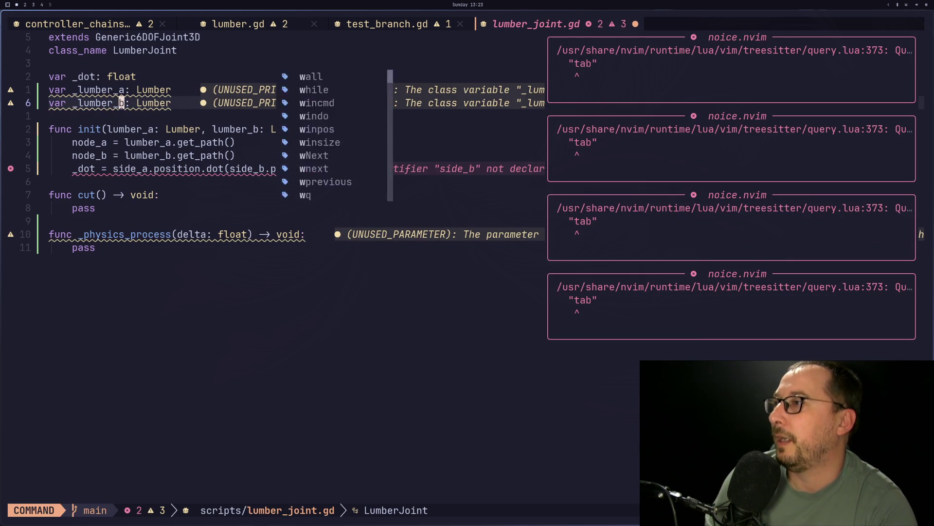
- Add a _lumber_a = lumber_a assignment above the node_a line in init
key(j)
key(j)
key(j)
key(j)
key(j)
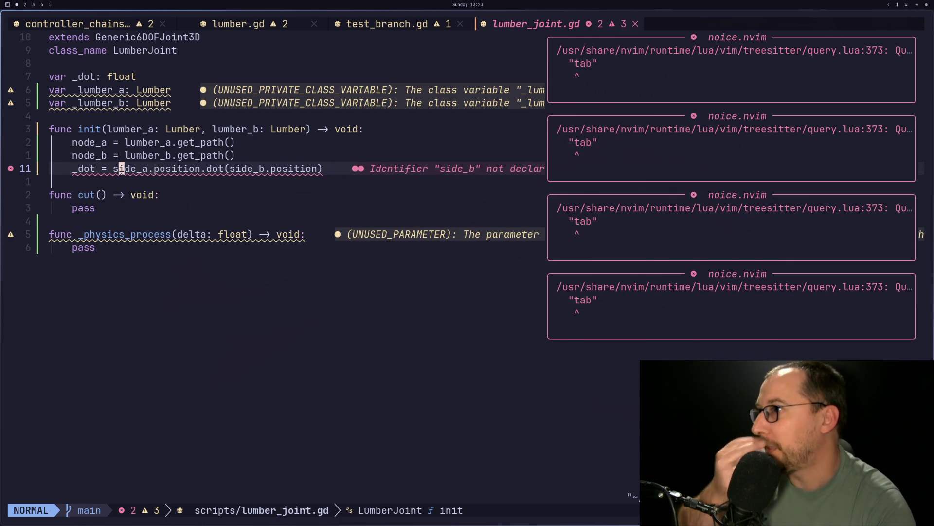
key(l)
key(l)
key(l)
key(k)
key(k)
key(j)
key(k)
key(shift+o)
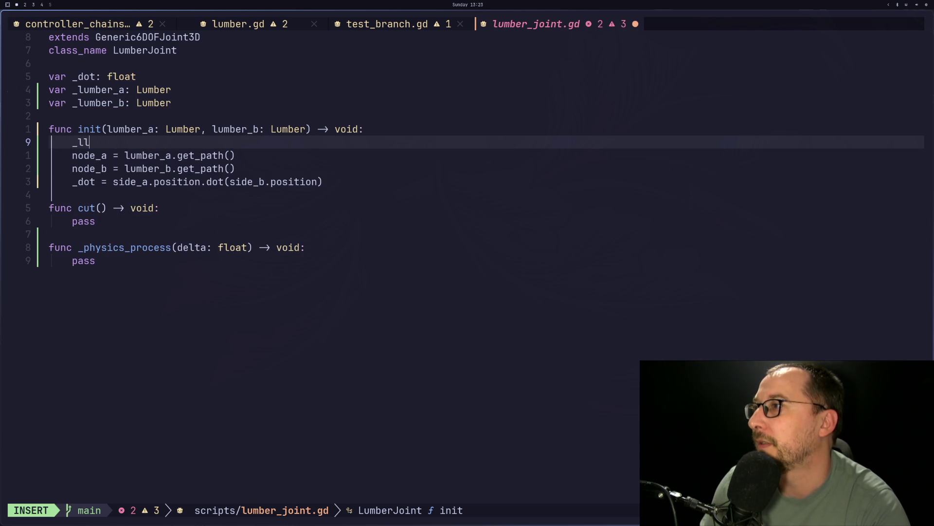
text(mber_a = lu)
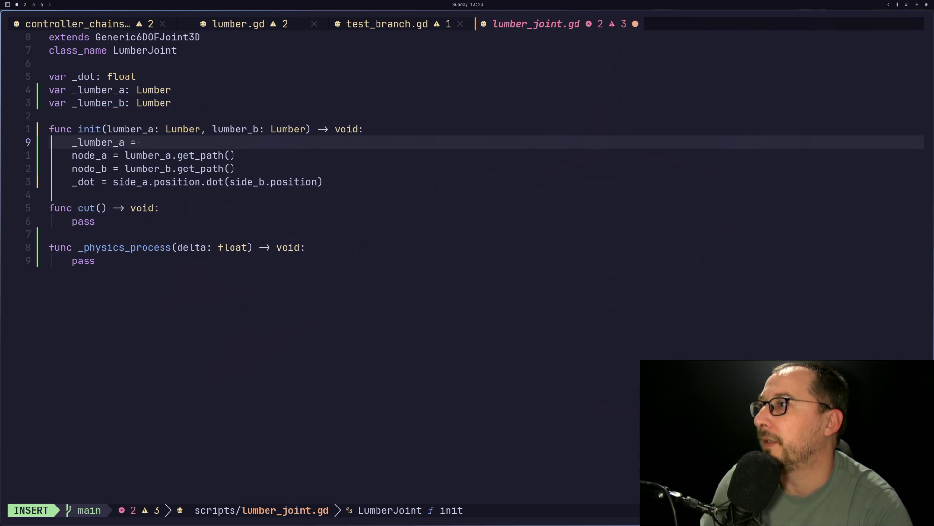
text(mber_a)
key(Escape)
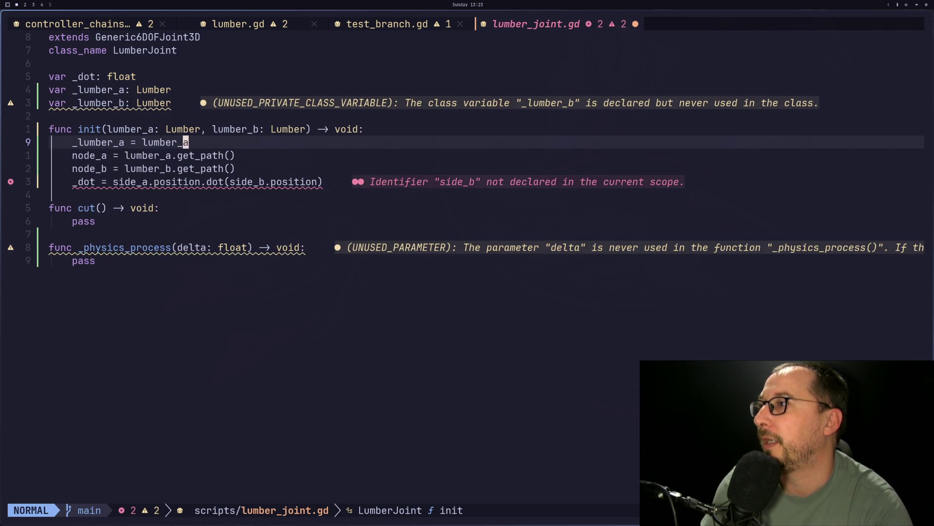
- Duplicate it into a _lumber_b = lumber_b assignment
key(y)
key(y)
key(p)
key(l)
key(l)
key(l)
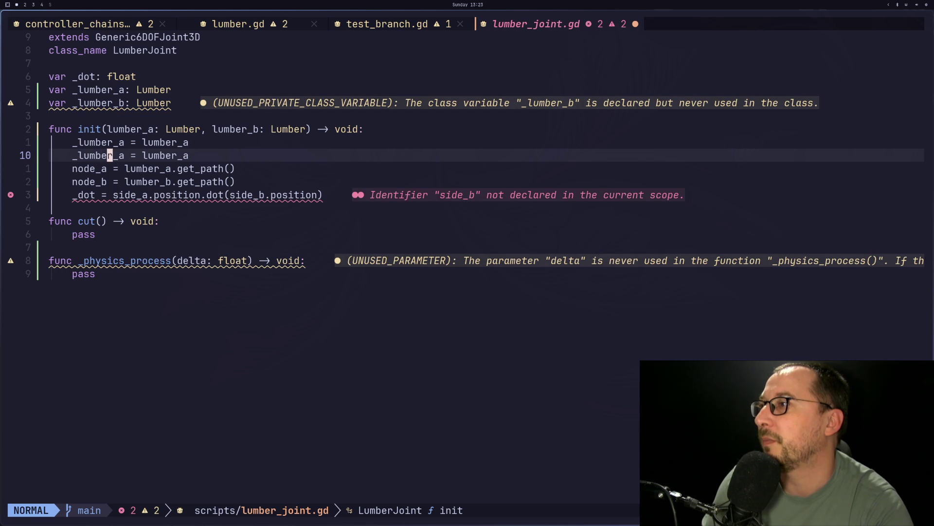
text(sb)
key(Escape)
key(w)
key(w)
key(Return)
key(k)
key(w)
text(wl)
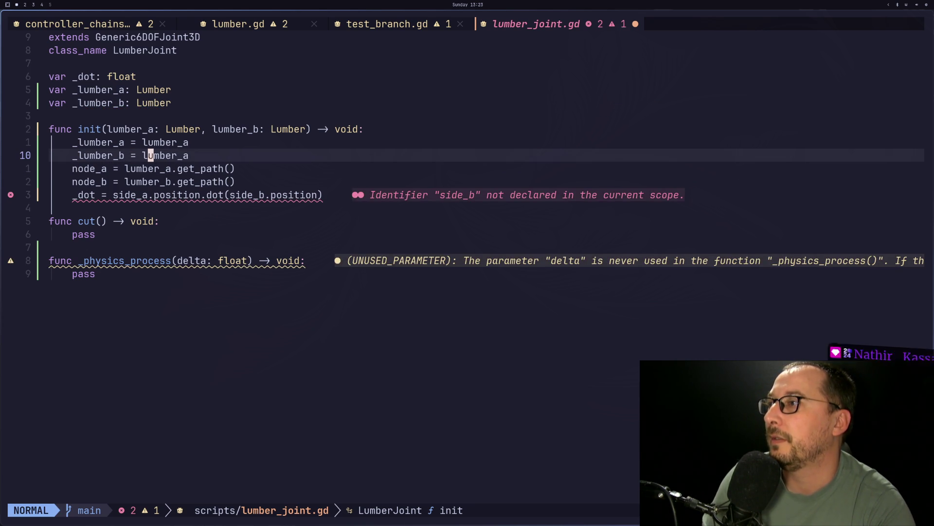
text(f_lsb)
key(Escape)
- Change the dot line to _dot = _lumber_a.position.dot(_lumber_b.position) and save
key(j)
key(j)
key(j)
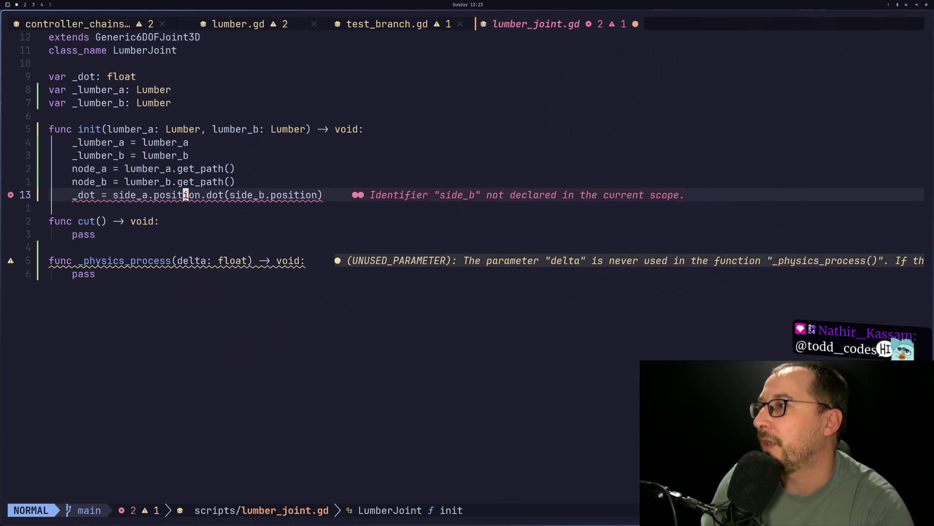
key(F)
key(_)
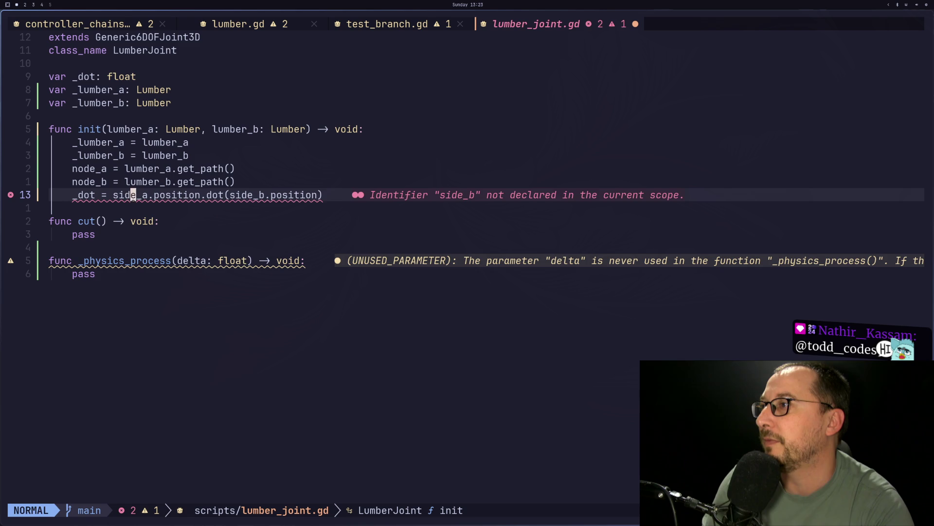
key(i)
key(ctrl+w)
text(_lumbe)
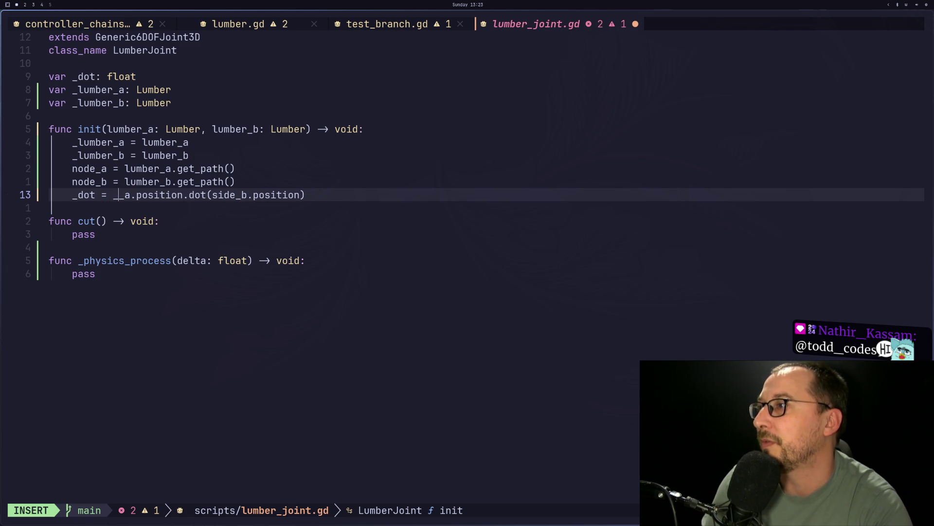
key(l)
key(w)
key(w)
key(w)
key(l)
key(c)
key(w)
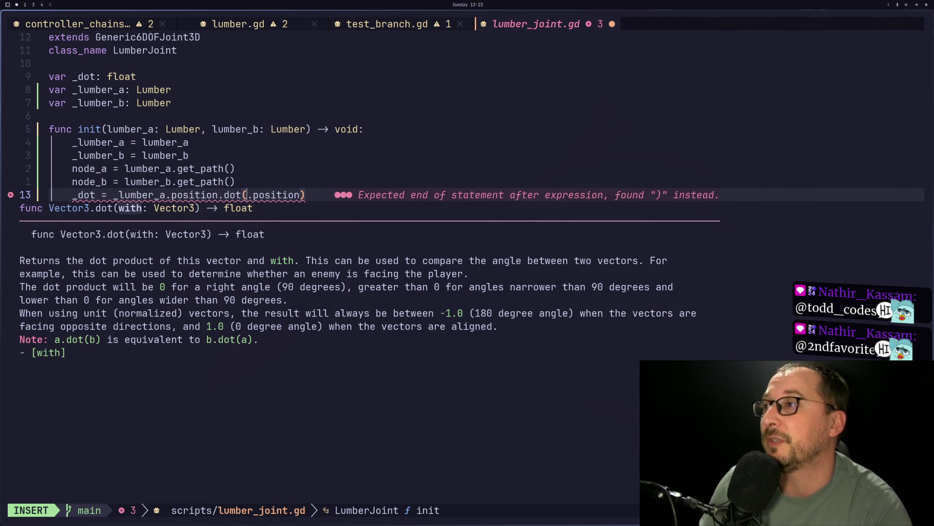
text(_ku)
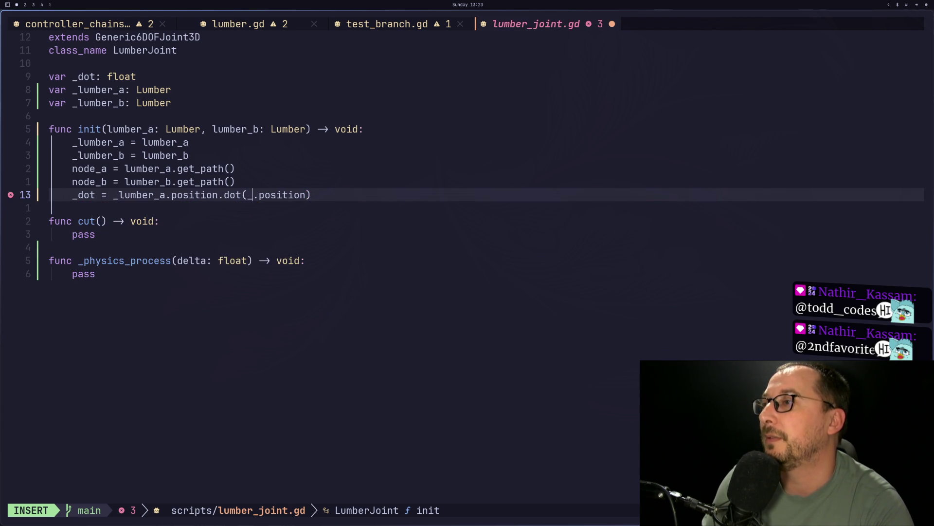
key(BackSpace)
key(BackSpace)
text(lum)
key(Return)
key(Escape)
key(ctrl+s)
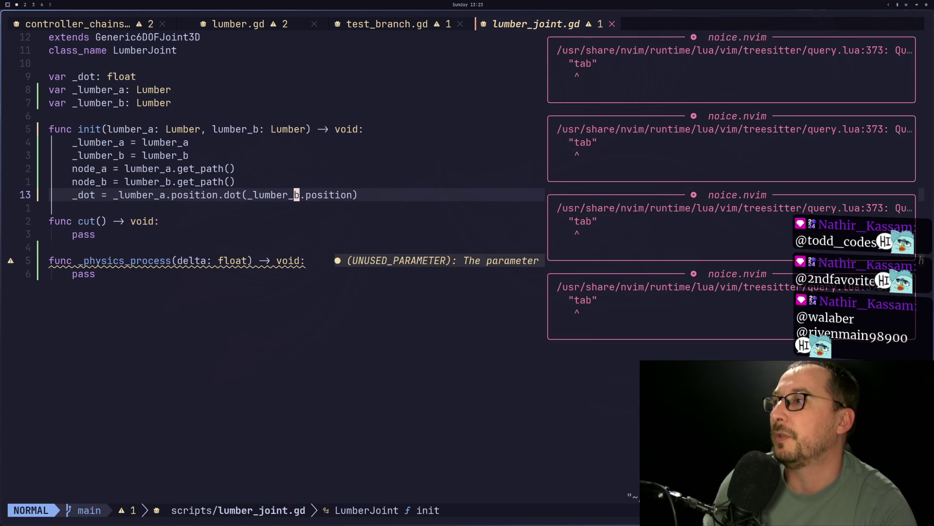
- Switch to the test_branch.gd buffer and jump to its end
key(shift+h)
key(j)
key(j)
key(j)
key(shift+g)
- Copy the two threshold-check lines (if and free call) from test_branch.gd
key(k)
key(shift+v)
key(j)
key(y)
- Paste the check into lumber_joint.gd's _physics_process, replacing the pass line
key(shift+h)
key(shift+h)
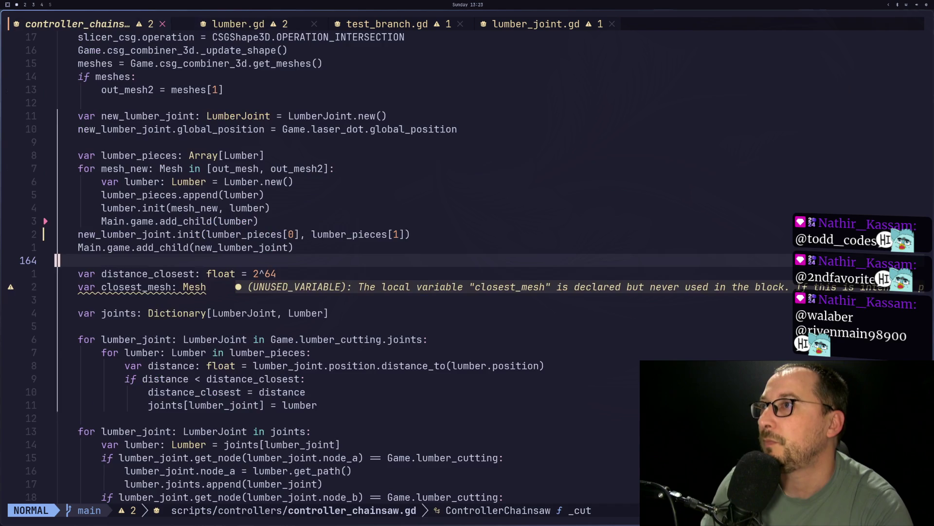
key(shift+l)
key(shift+l)
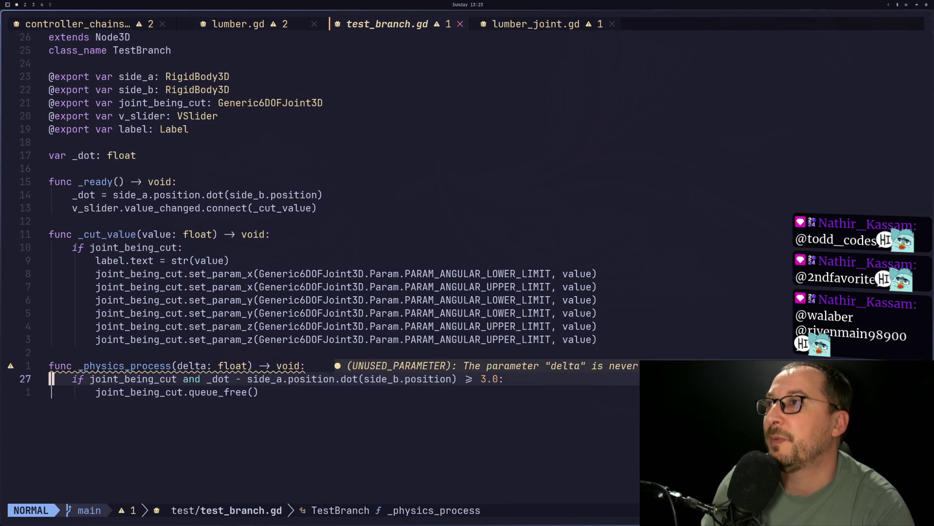
key(shift+l)
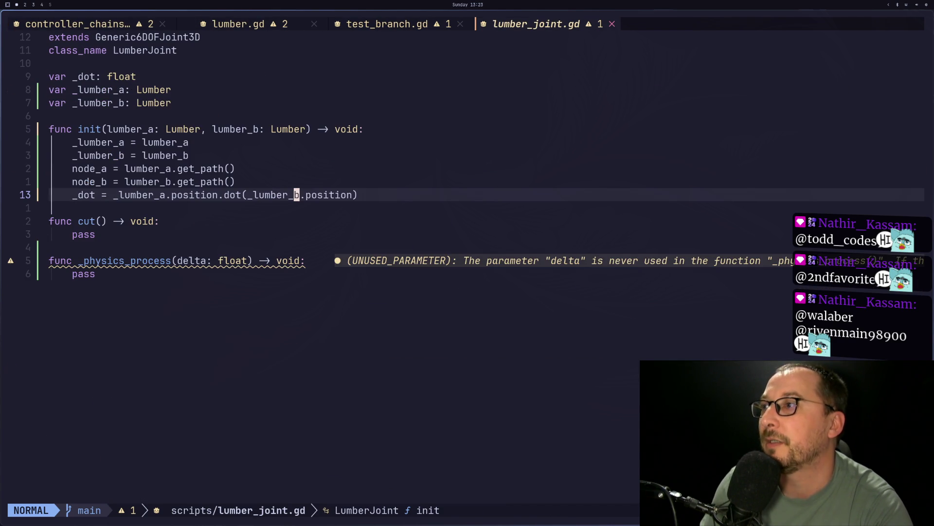
key(j)
key(j)
key(j)
key(j)
key(j)
key(p)
key(j)
key(j)
key(d)
key(d)
key(k)
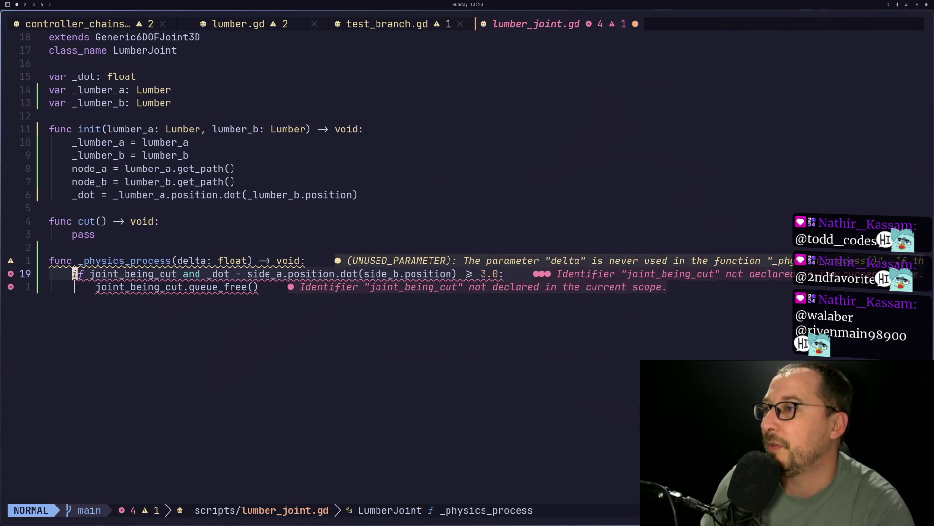
- Remove the joint_being_cut condition from the pasted if line
key(l)
key(w)
key(e)
key(e)
key(l)
key(i)
key(ctrl+w)
key(ctrl+w)
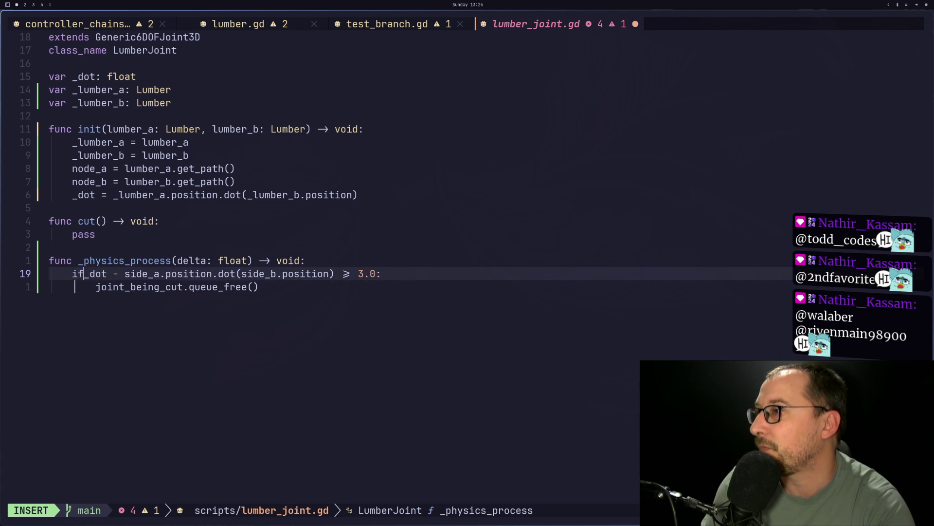
key(ctrl+w)
key(Escape)
key(j)
- Copy the _lumber_a/_lumber_b position dot product expression from init's _dot line
key(k)
key(l)
key(w)
key(w)
key(l)
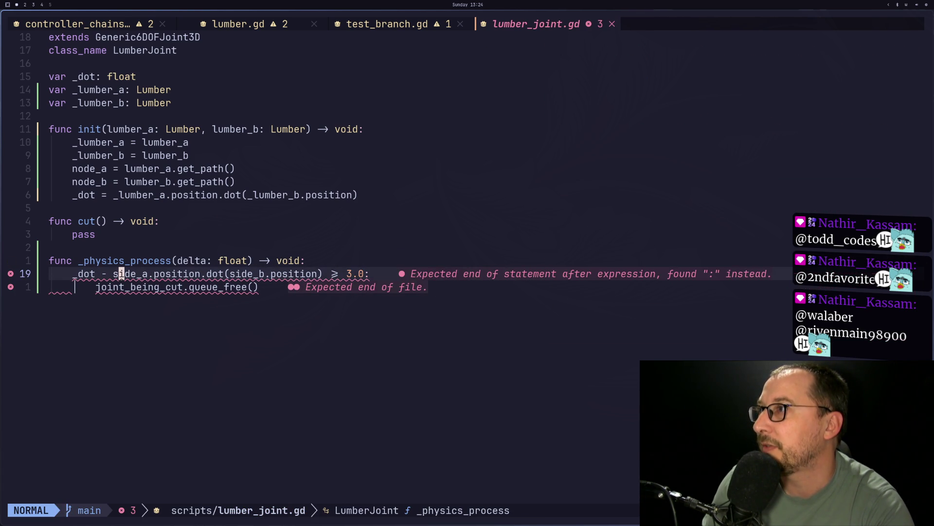
key(l)
key(l)
key(l)
key(k)
key(k)
key(k)
key(k)
key(k)
key(b)
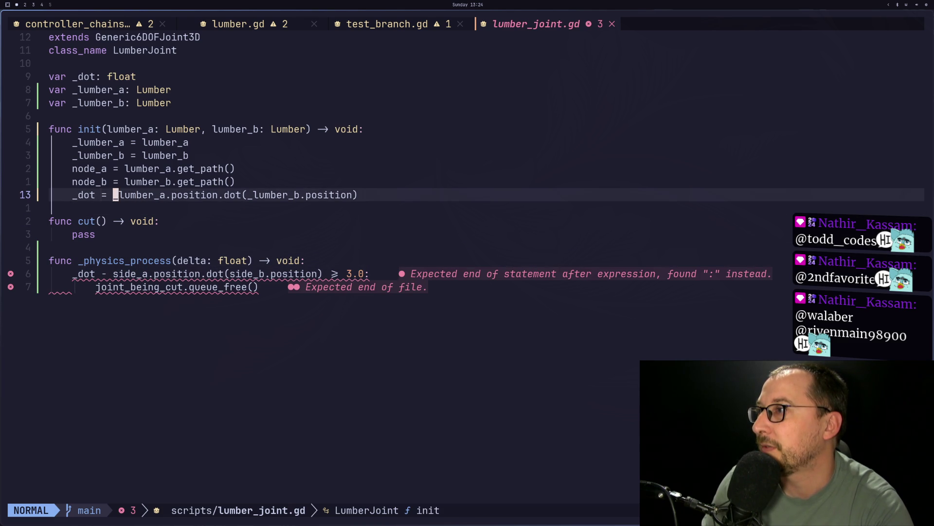
key(v)
key(l)
key(l)
key(l)
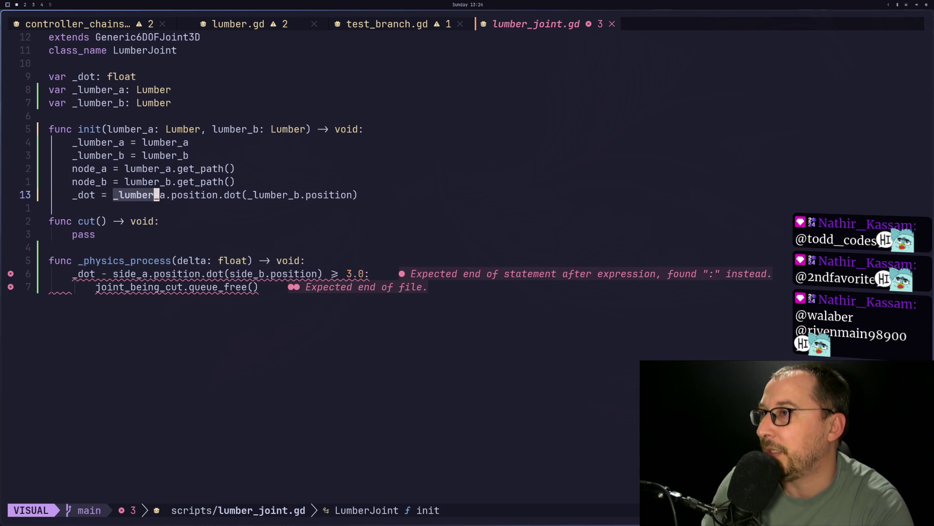
key(l)
key(y)
key(j)
key(j)
key(j)
key(j)
key(j)
key(j)
- Replace the side_a/side_b dot product in the condition with the lumber dot product
key(l)
key(l)
key(l)
key(l)
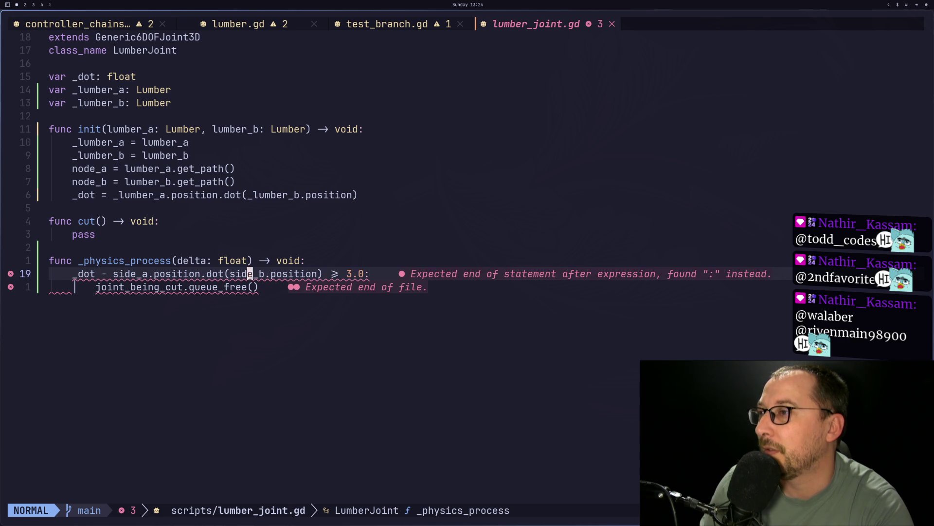
key(a)
key(BackSpace)
key(BackSpace)
key(BackSpace)
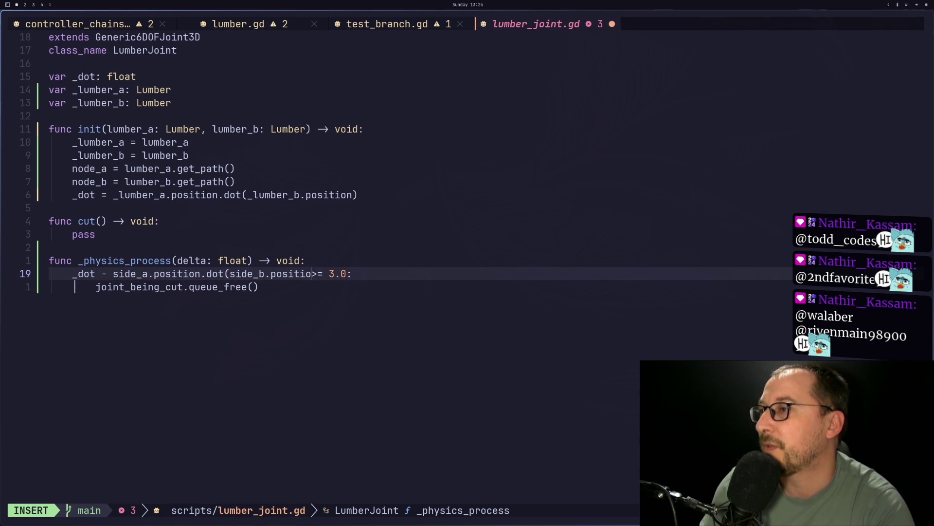
key(BackSpace)
key(BackSpace)
key(BackSpace)
key(Escape)
text(p)
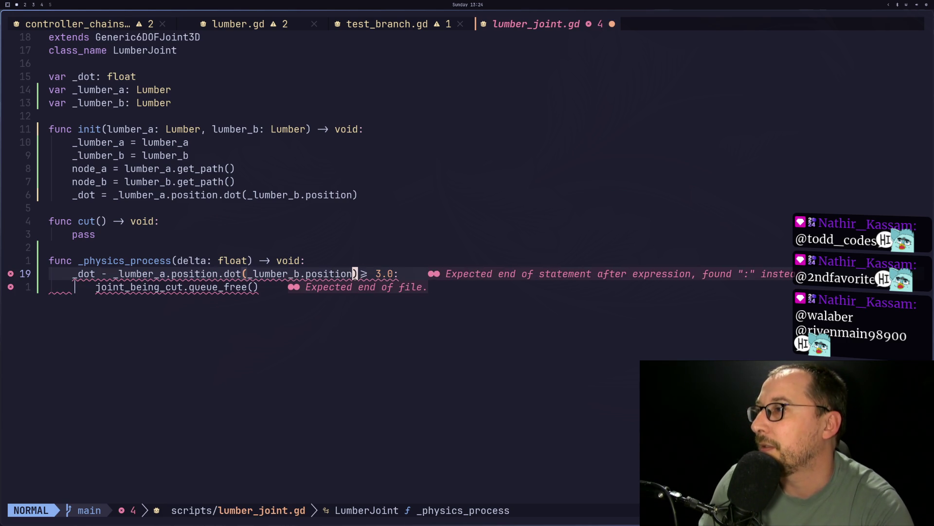
text(a)
key(Escape)
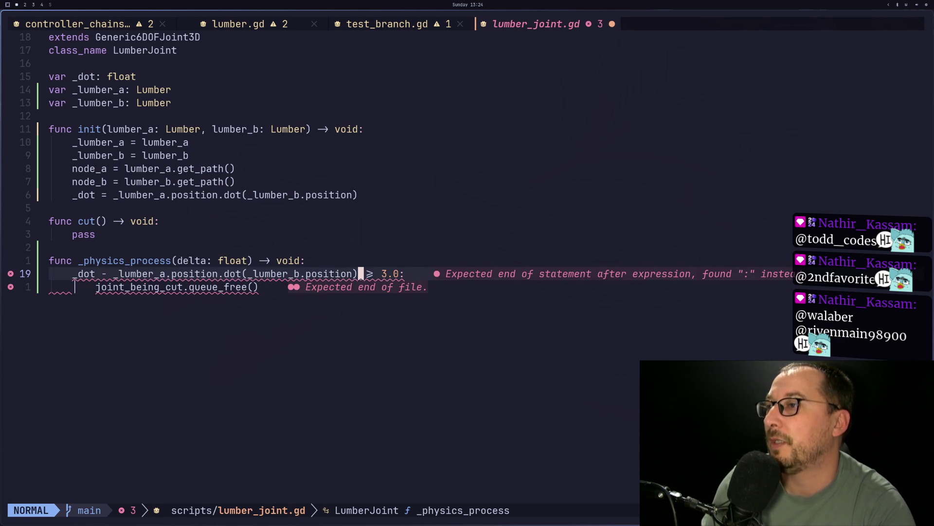
key(j)
- Restore the 'if' keyword at the start of the threshold condition
key(k)
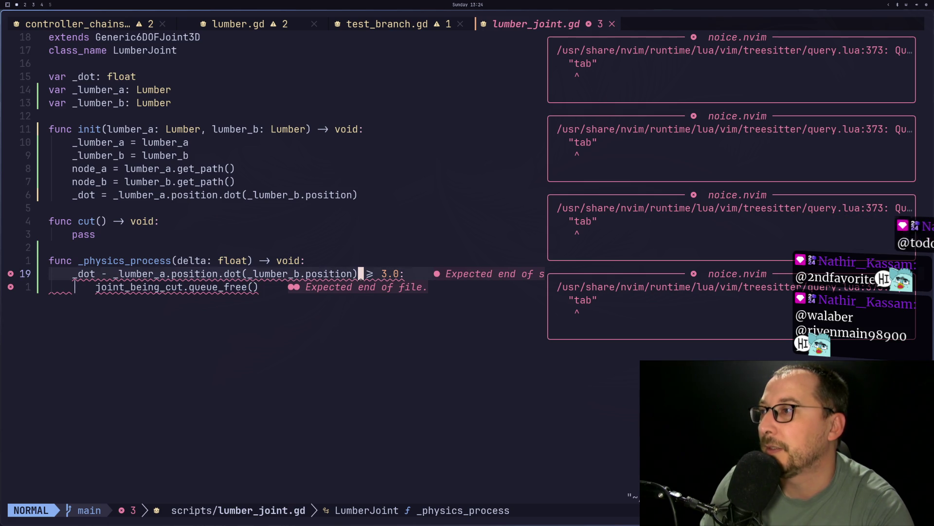
key(h)
key(b)
key(b)
key(b)
key(b)
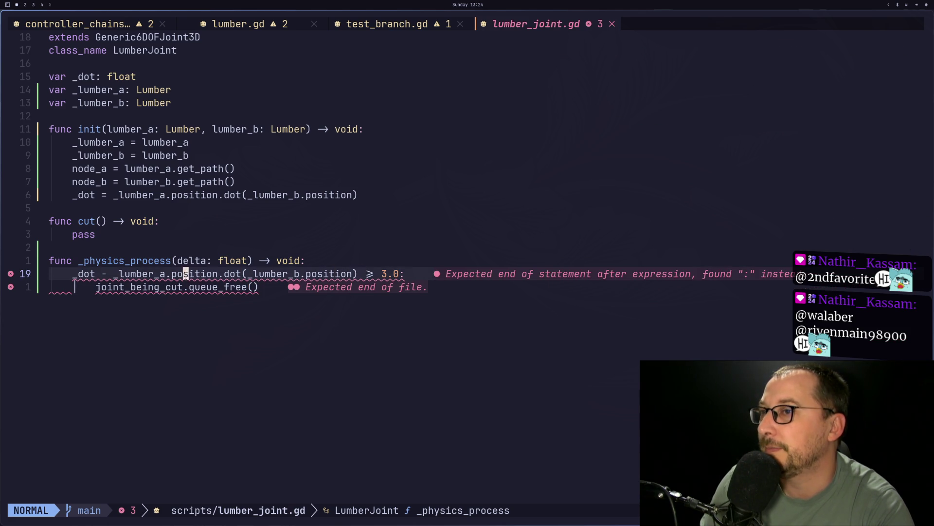
text(iif)
key(Escape)
key(colon)
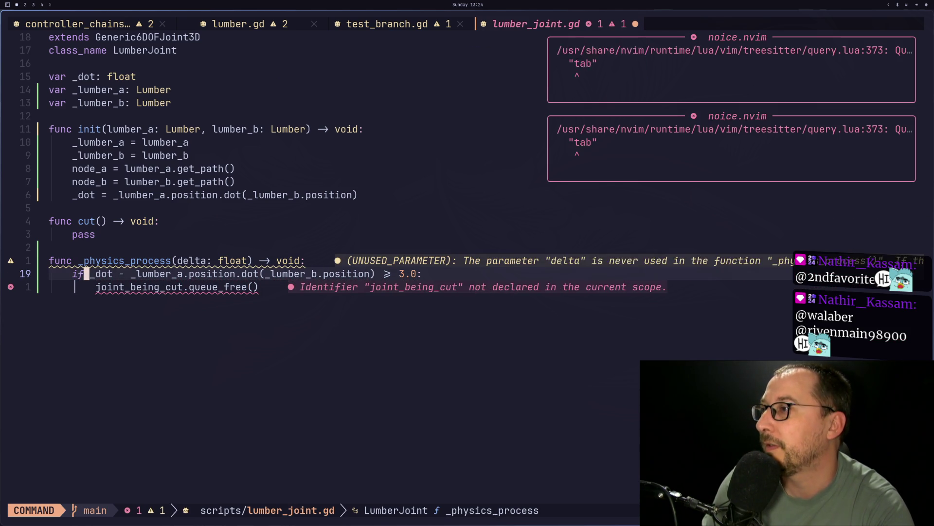
key(Escape)
- Change the body line to call queue_free() on the joint itself
key(j)
key(d)
key(w)
key(s)
key(Escape)
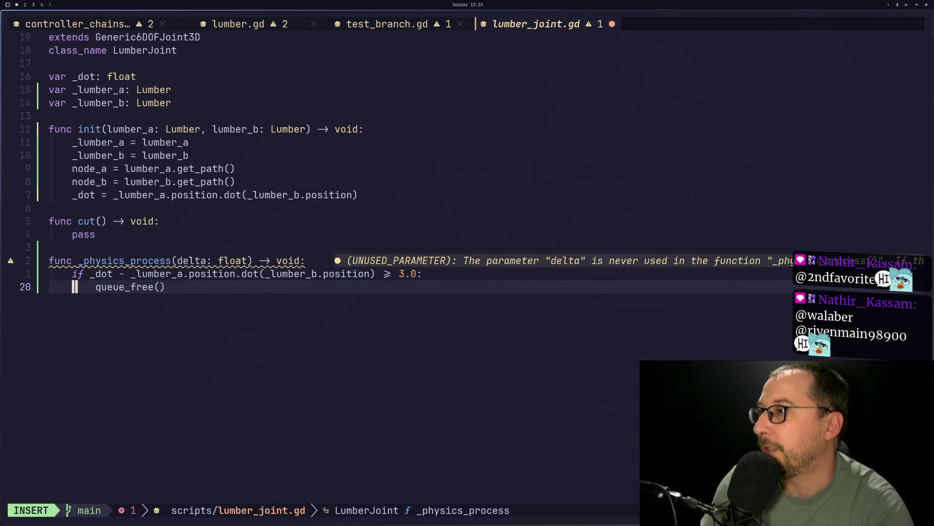
- Save lumber_joint.gd with :w
key(colon)
text(w)
key(Return)
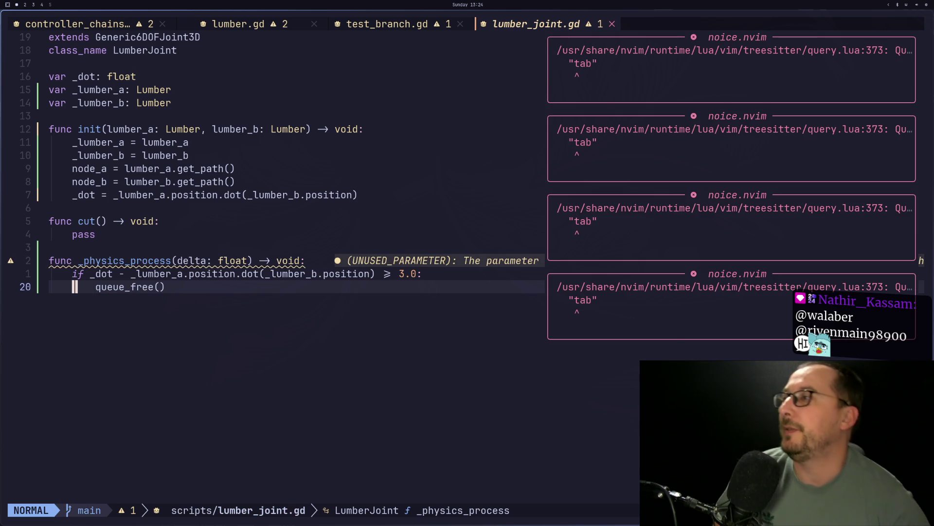
key(k)
key(j)
key(k)
key(k)
key(k)
key(k)
key(k)
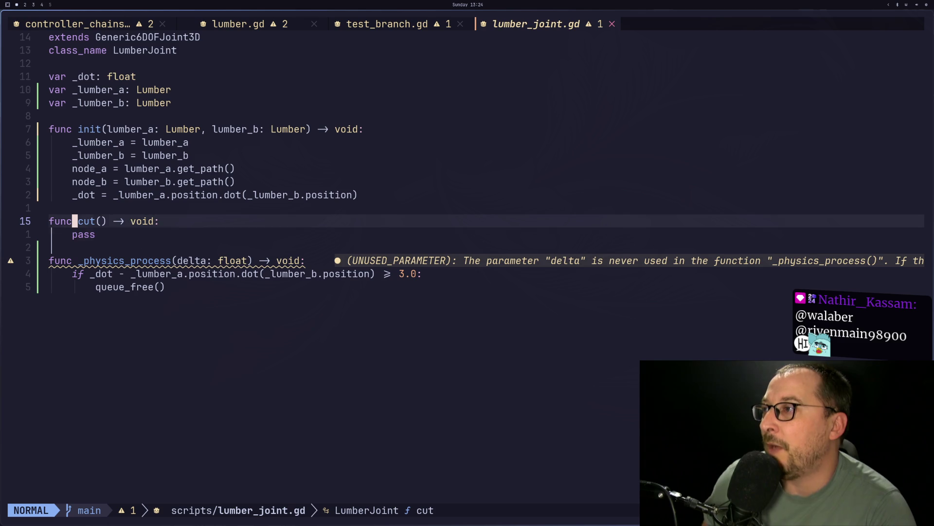
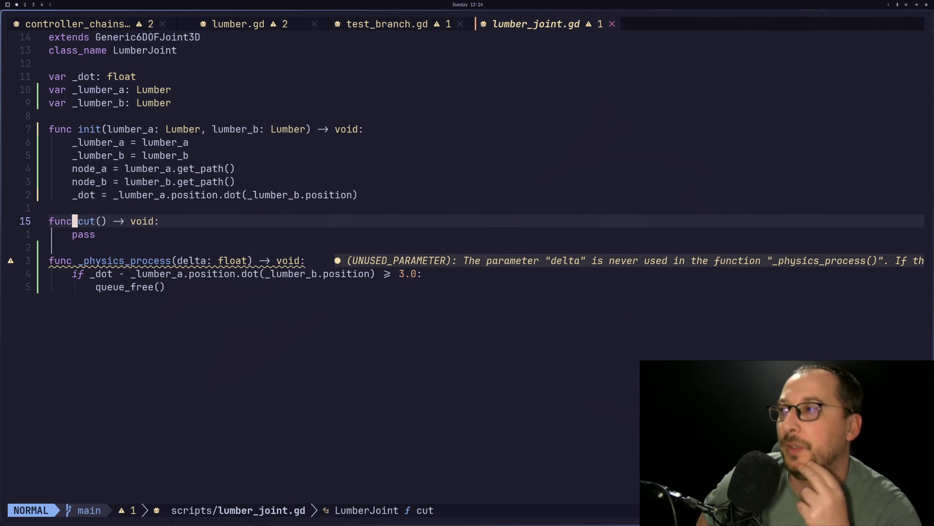
- Review the cut() function in lumber_joint.gd, ending on the blank line above it
key(k)
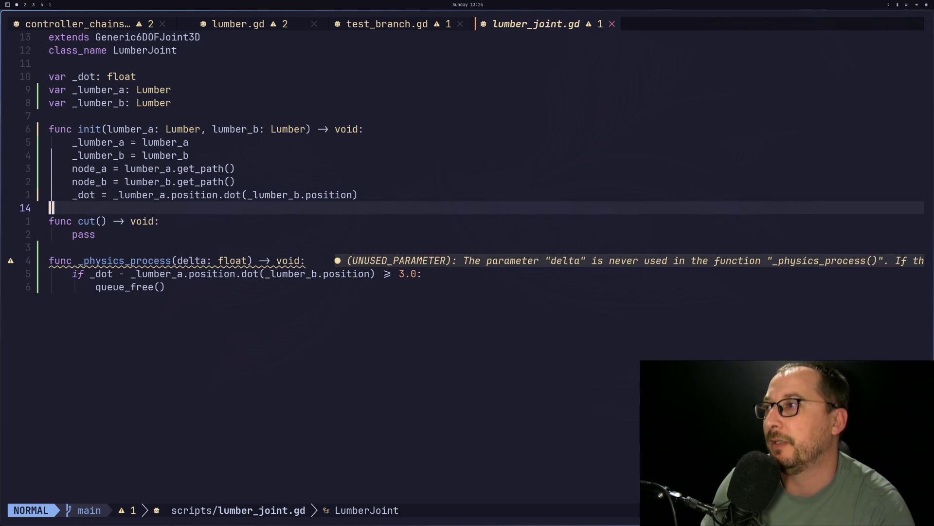
key(j)
key(j)
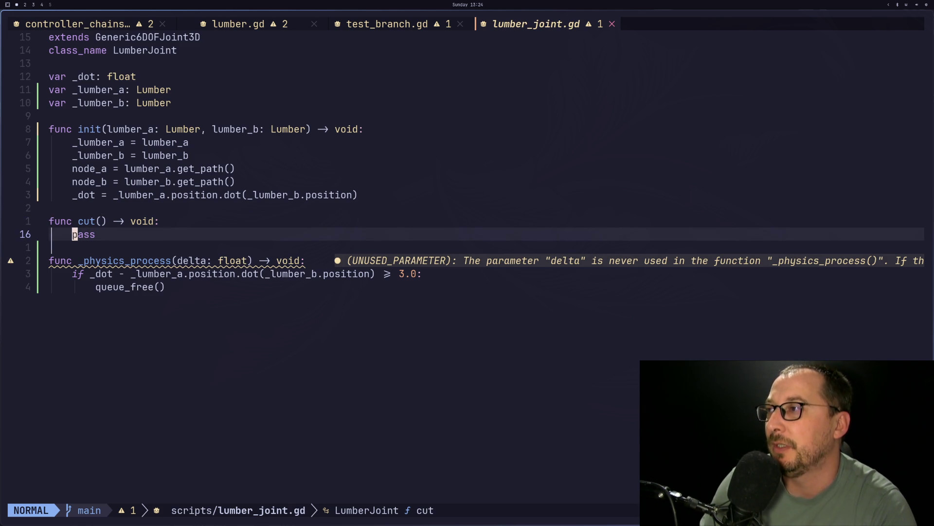
key(k)
key(w)
key(k)
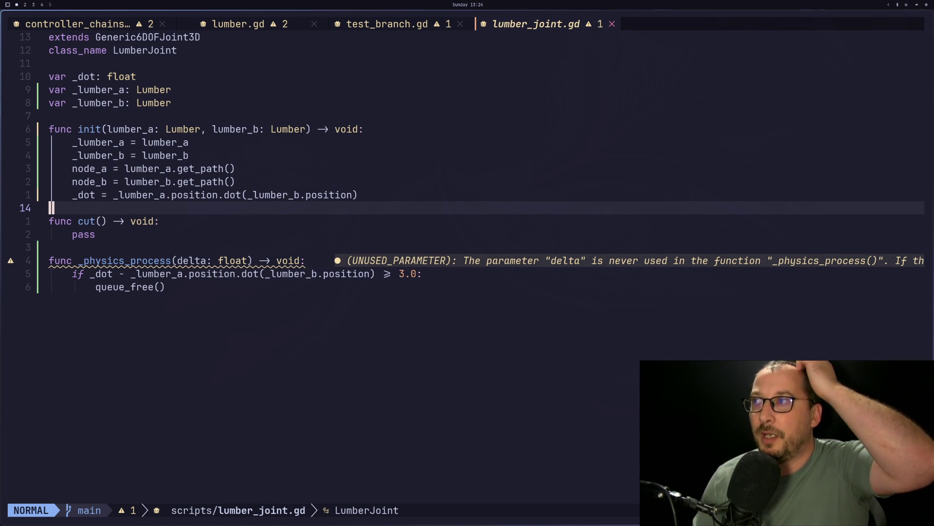
- Return to the editor workspace and switch to the test_branch.gd buffer
key(super+4)
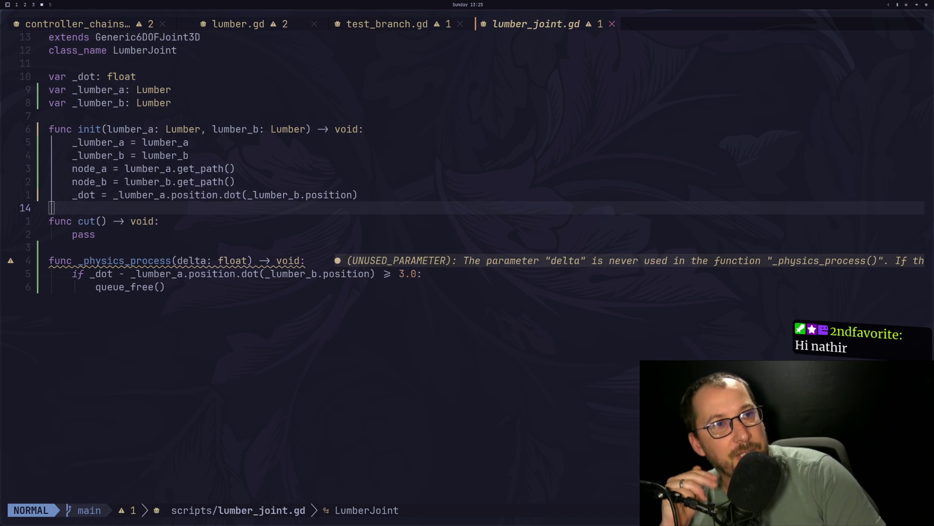
key(super+1)
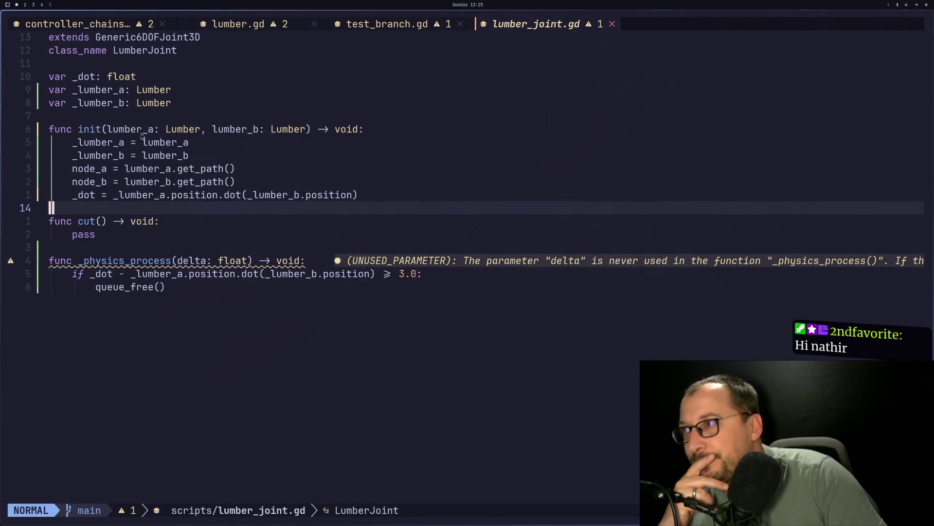
click(145, 130)
key(shift+h)
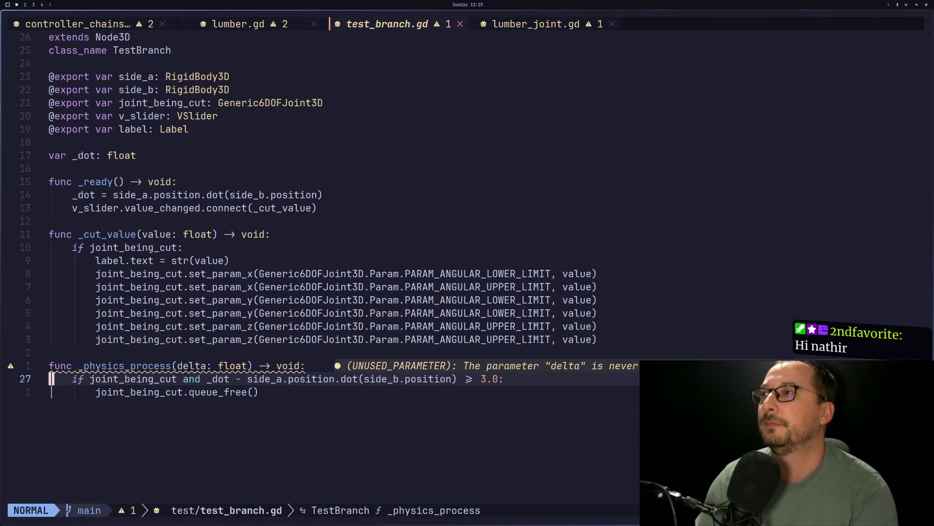
- Yank the six set_param lines from _cut_value in test_branch.gd
key(k)
key(k)
key(k)
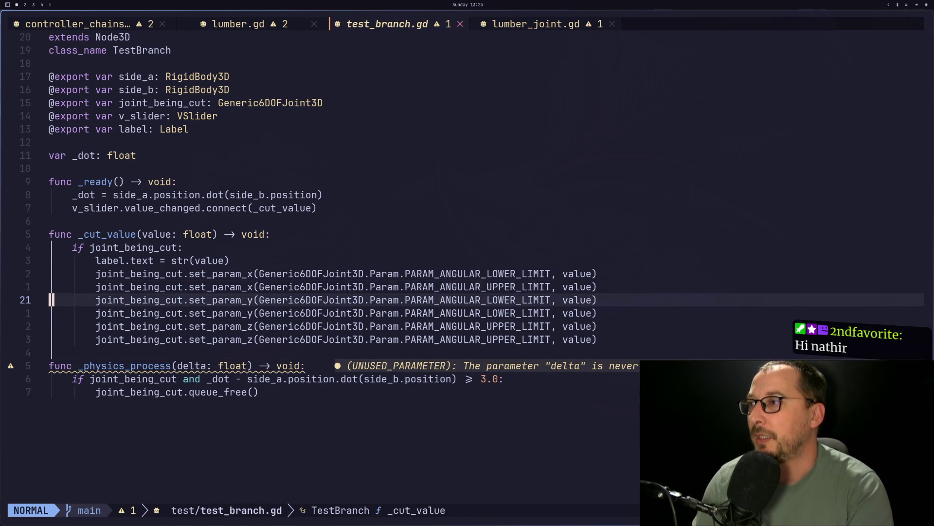
key(v)
key(j)
key(j)
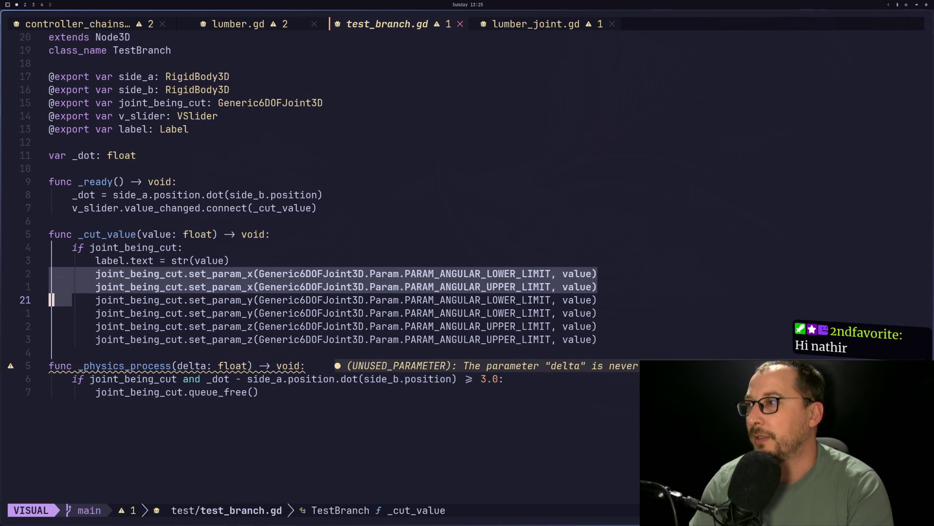
key(Escape)
key(k)
key(k)
key(k)
key(j)
key(v)
key(j)
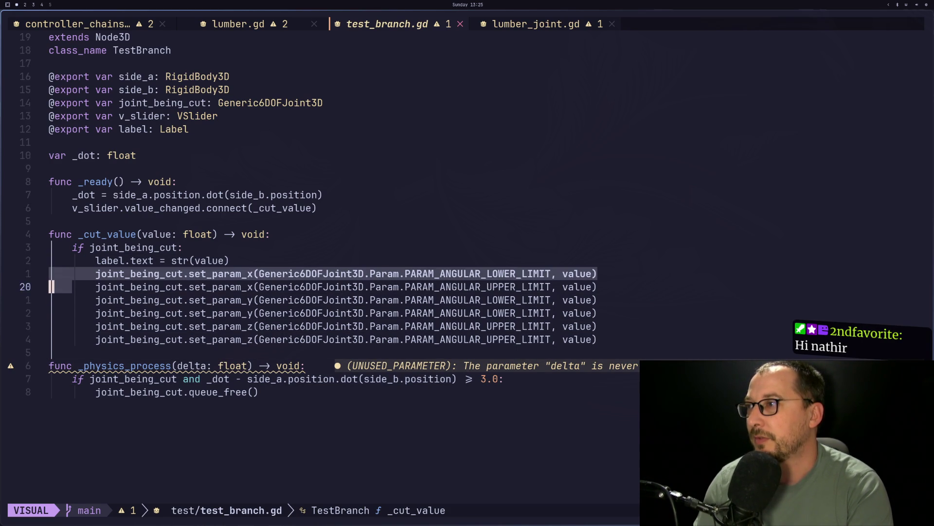
key(j)
key(j)
key(j)
key(j)
key(j)
key(y)
key(shift+h)
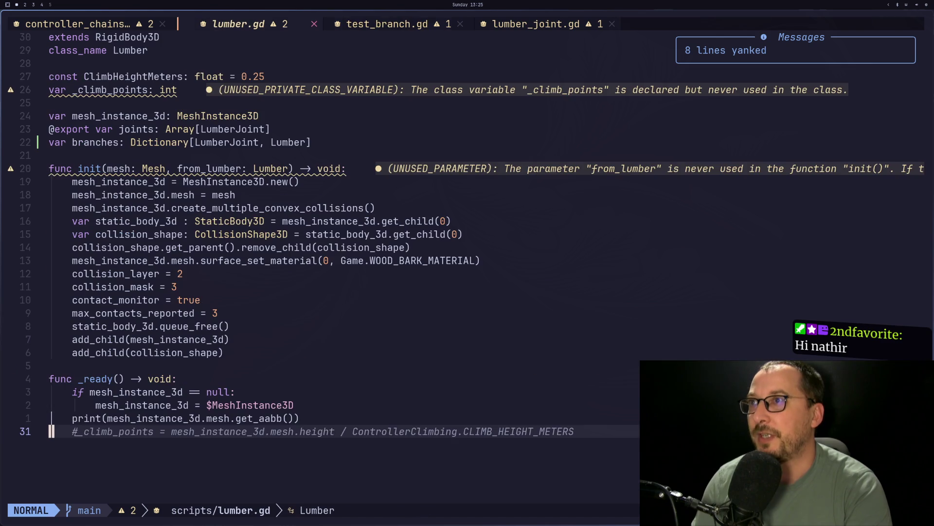
- Paste the six set_param lines into cut() in lumber_joint.gd and unindent them
key(shift+l)
key(shift+l)
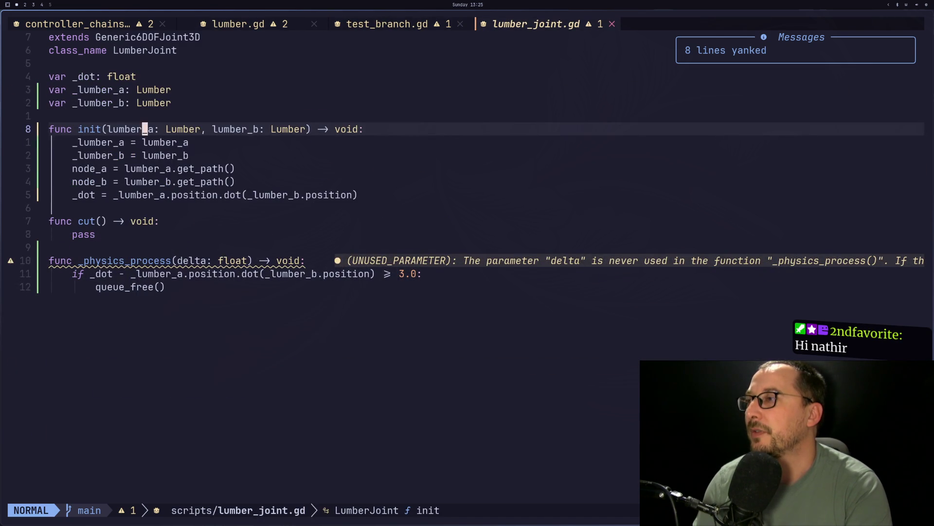
key(j)
key(j)
key(j)
key(j)
key(j)
key(j)
key(p)
key(u)
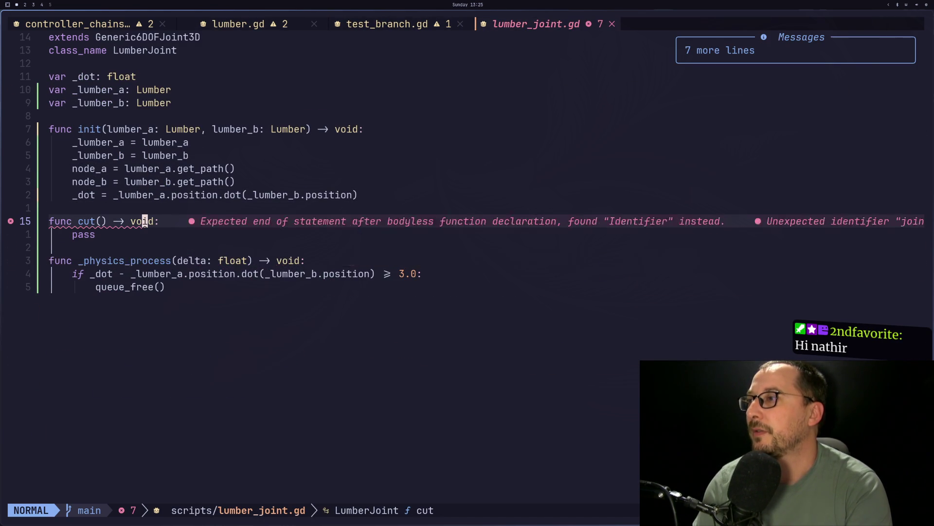
key(x)
key(p)
key(v)
key(j)
key(j)
key(j)
key(less)
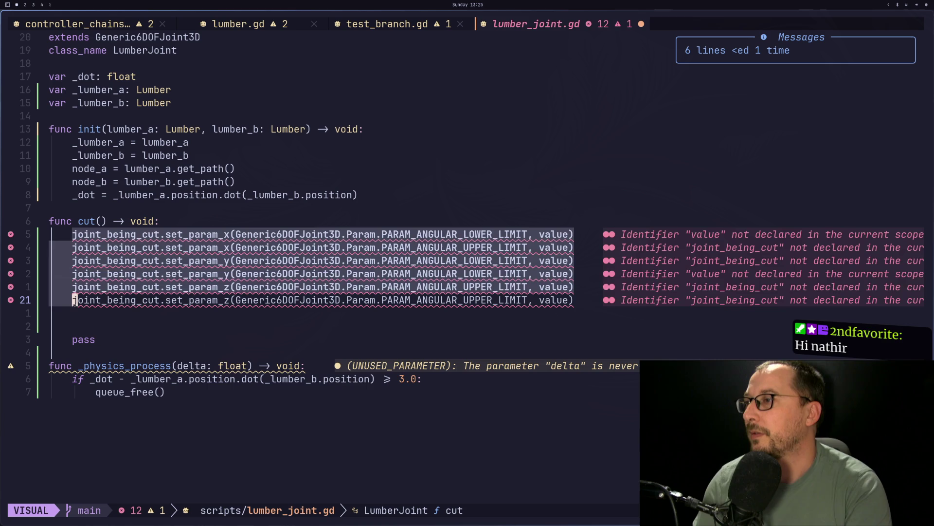
key(Escape)
key(k)
key(k)
key(k)
key(k)
key(k)
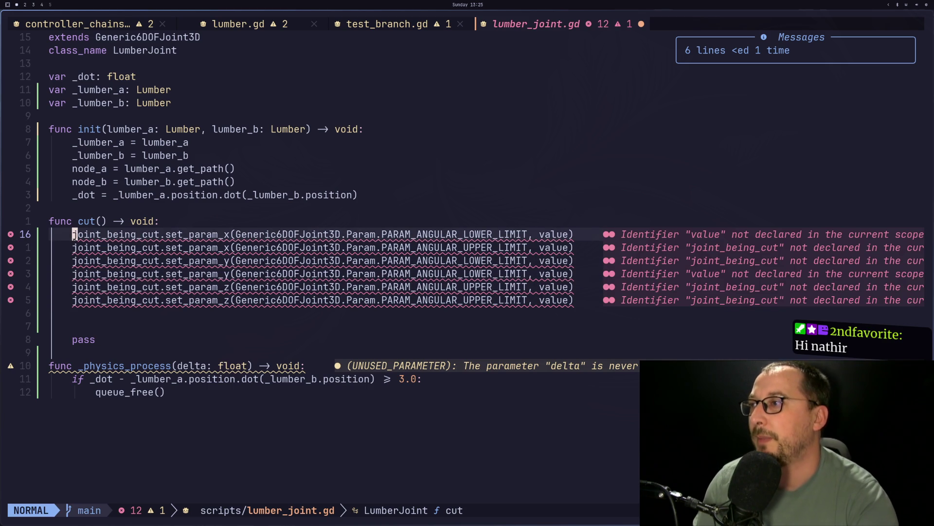
- Strip the joint_being_cut. prefix from the first pasted set_param calls
key(c)
key(f)
key(period)
key(Escape)
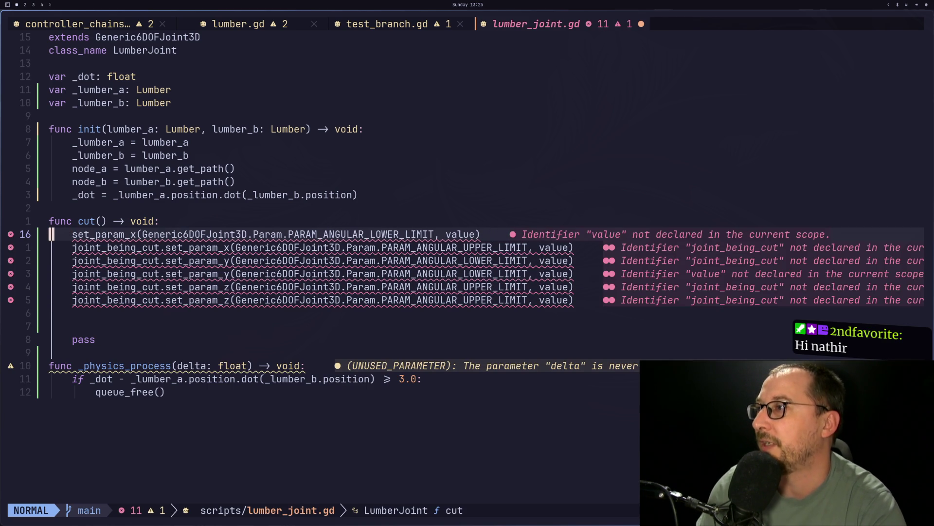
key(j)
key(w)
key(c)
key(f)
key(period)
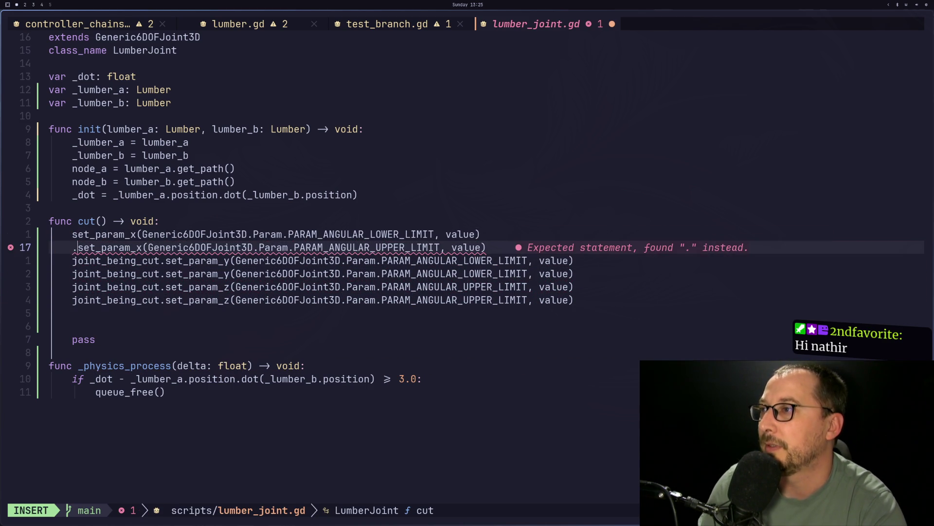
key(Escape)
key(j)
key(w)
key(c)
key(f)
key(period)
key(Escape)
key(j)
key(w)
key(c)
- Strip joint_being_cut. from the remaining set_param_y and set_param_z calls and delete pass
key(Escape)
key(f)
key(period)
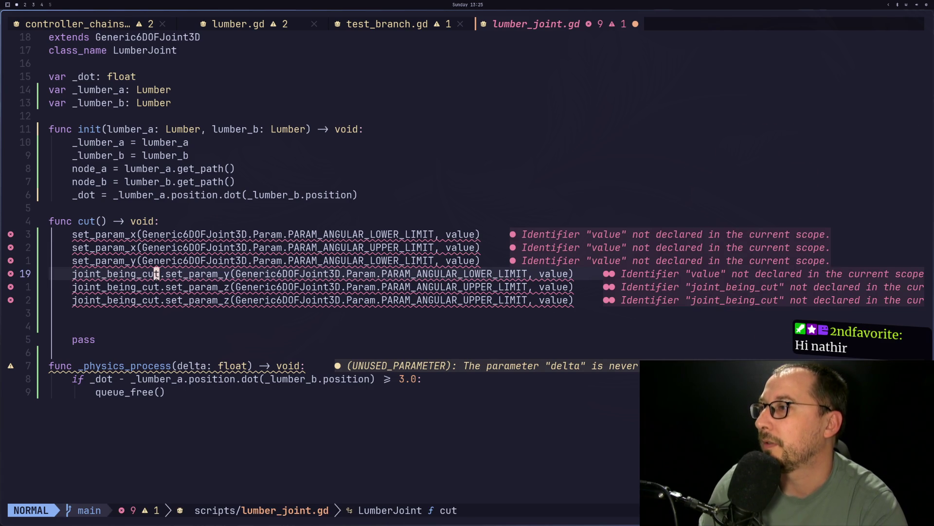
key(b)
key(c)
key(f)
key(period)
key(Escape)
key(j)
key(w)
key(c)
key(f)
key(period)
key(Escape)
key(j)
key(w)
key(c)
key(f)
key(period)
key(Escape)
key(j)
key(j)
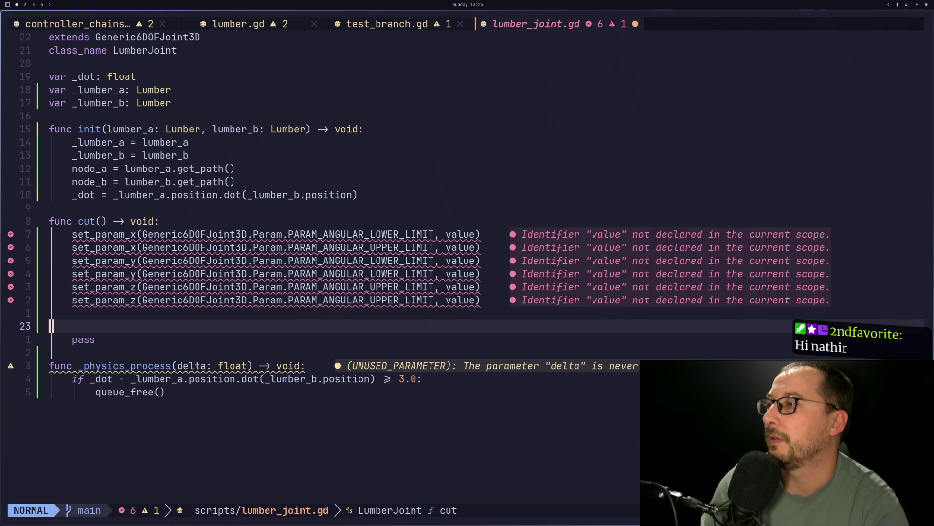
key(d)
key(d)
key(d)
key(d)
key(d)
- Save lumber_joint.gd with :w
text(d)
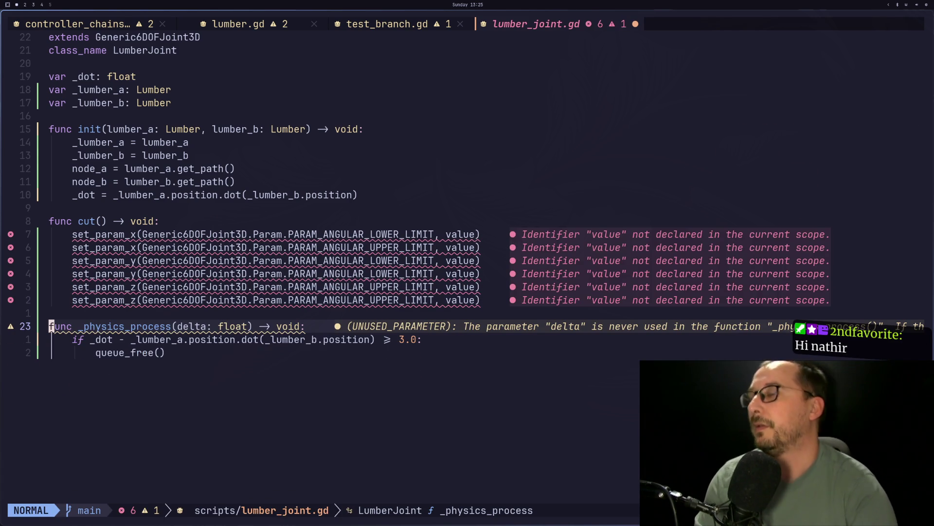
text(:w)
key(Return)
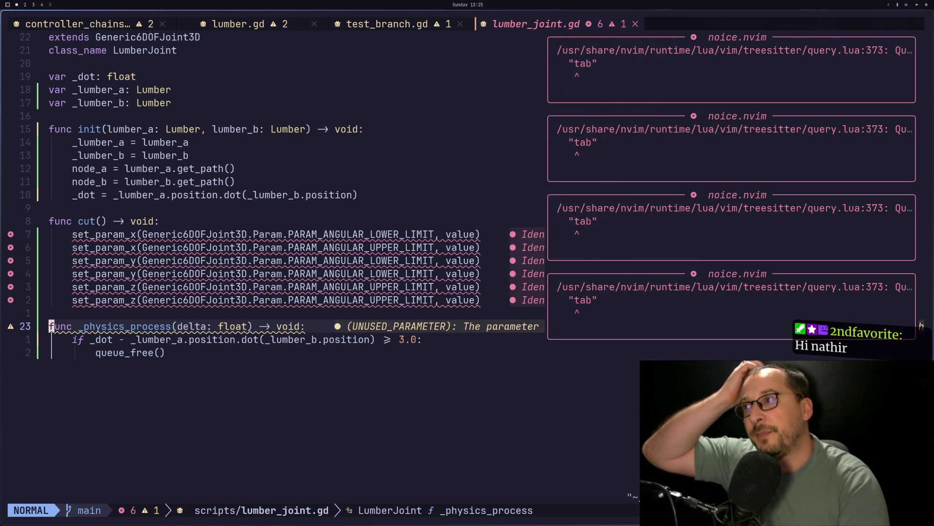
key(k)
key(k)
key(k)
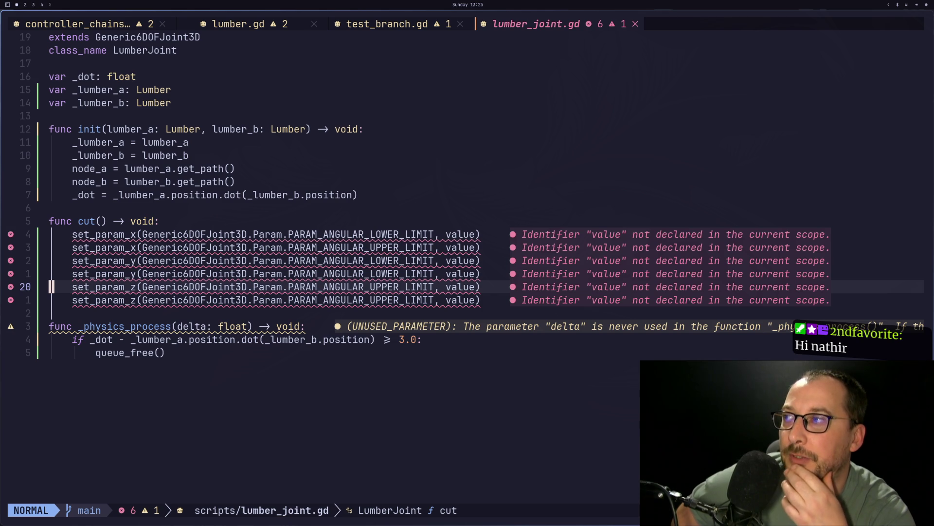
- Delete the six set_param calls from cut(), leaving its body empty
key(k)
key(k)
key(k)
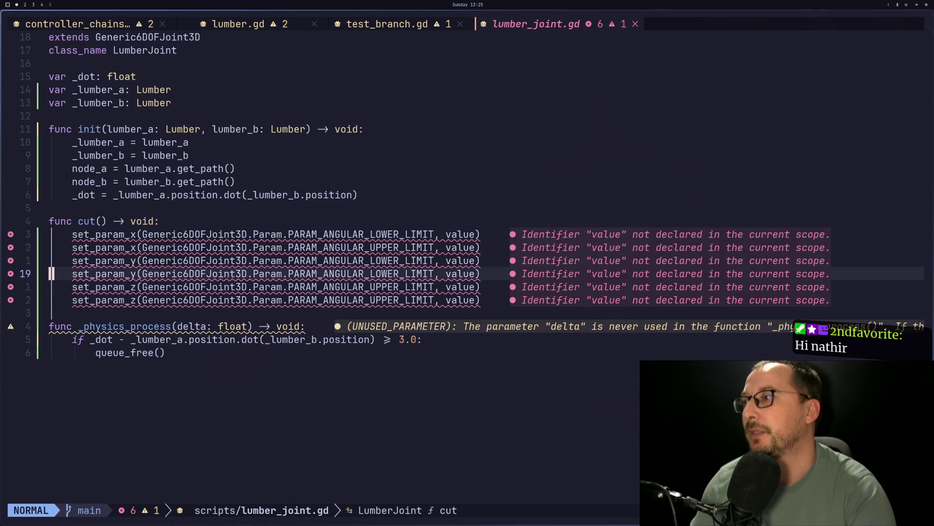
key(v)
key(j)
key(j)
key(j)
key(j)
key(j)
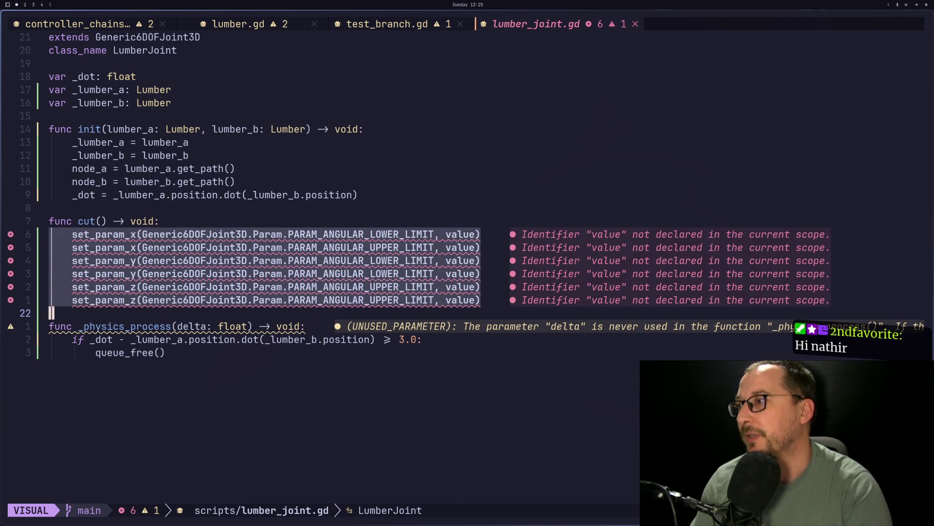
key(d)
key(k)
key(o)
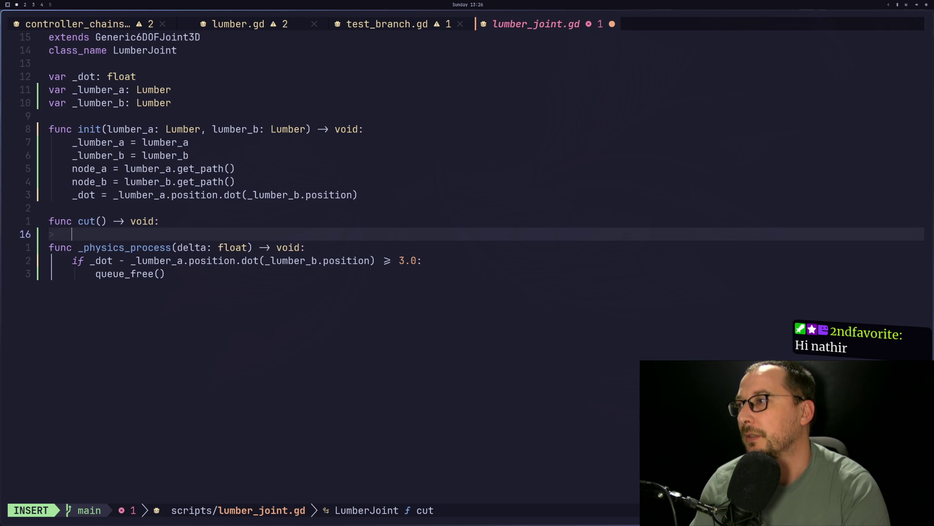
key(Escape)
key(k)
key(k)
key(k)
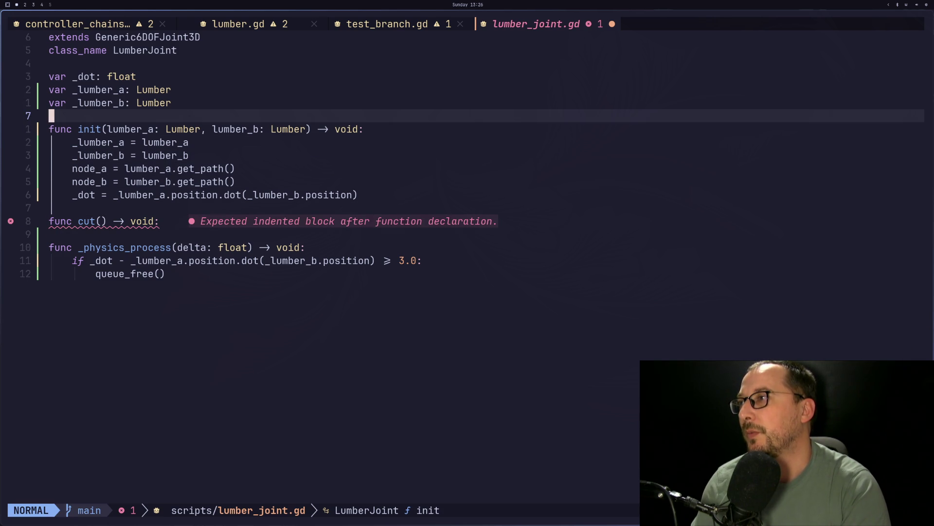
- Give cut() a 'value: bool' parameter
key(j)
key(j)
key(j)
key(j)
key(k)
key(k)
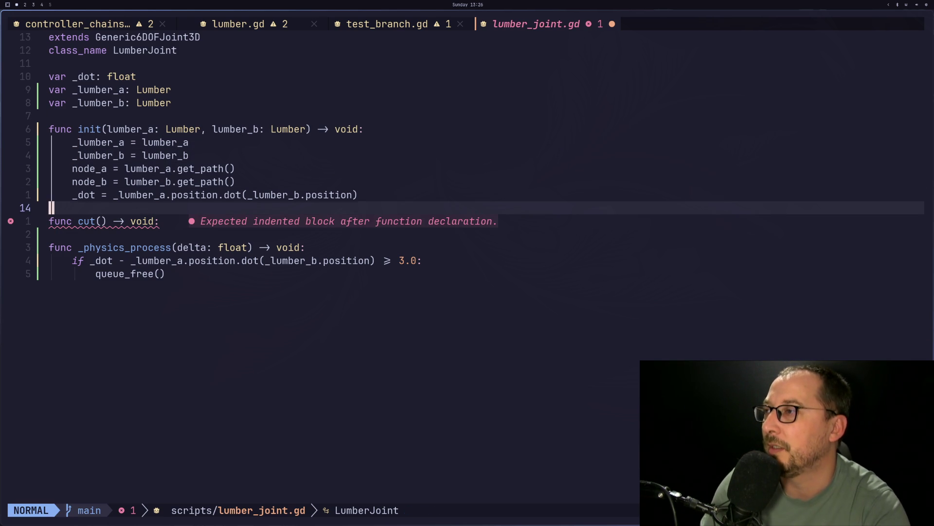
key(j)
key(l)
text(wa)
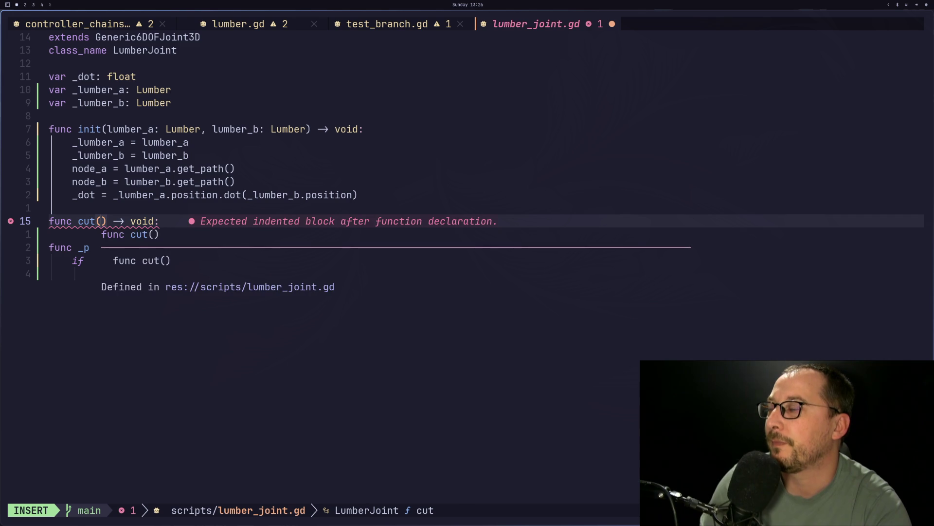
text(value: bool)
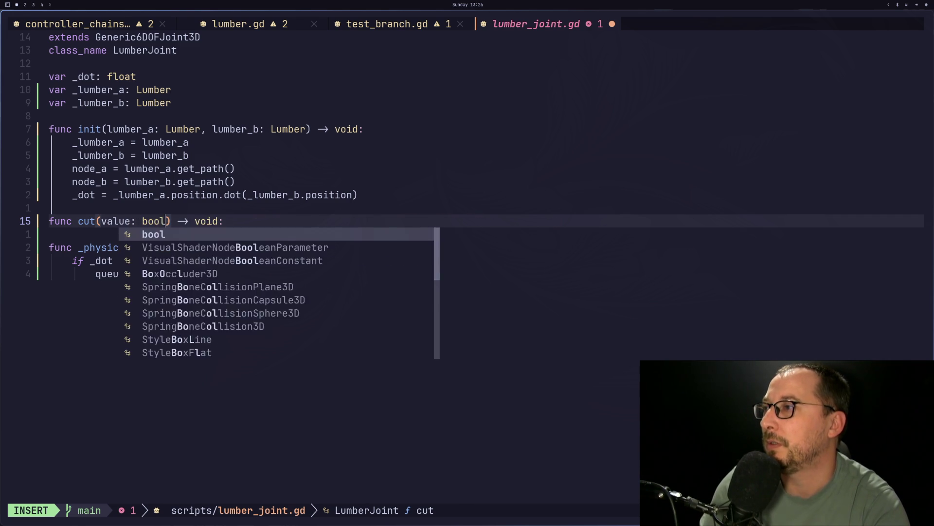
key(Escape)
key(k)
key(k)
key(k)
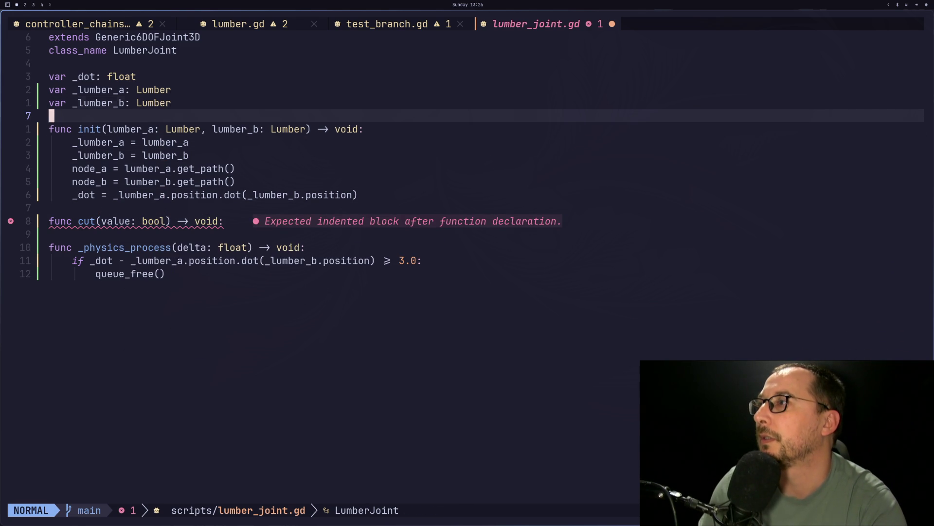
- Declare the member 'var _is_cutting: float' followed by a blank line
text(jivar )
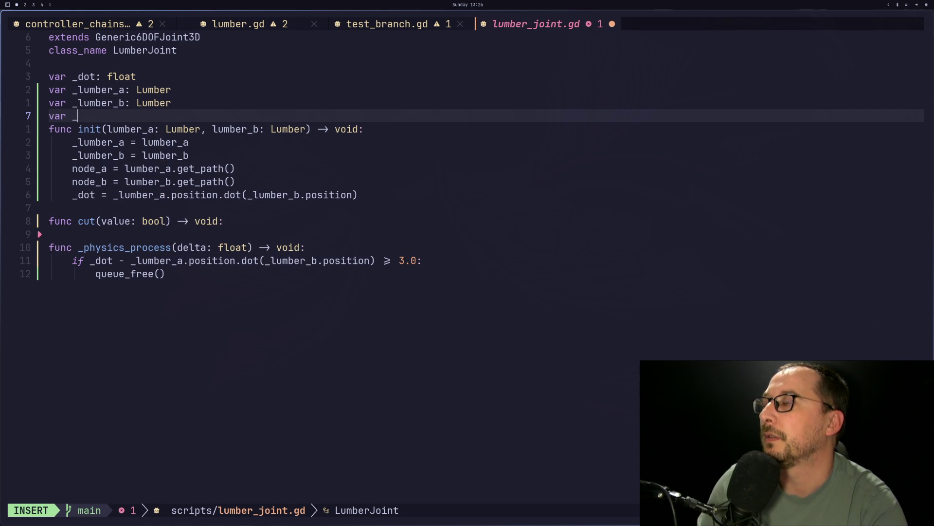
text(_)
text(utting:)
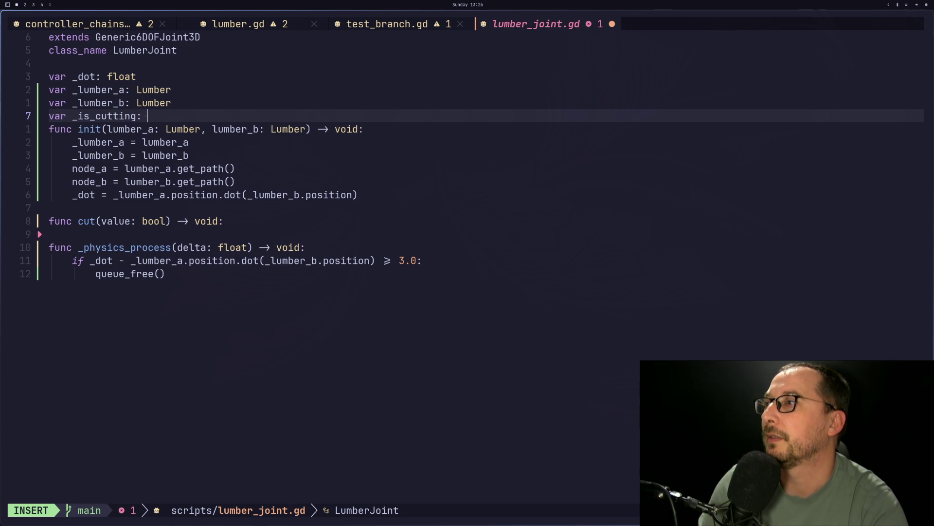
key(Escape)
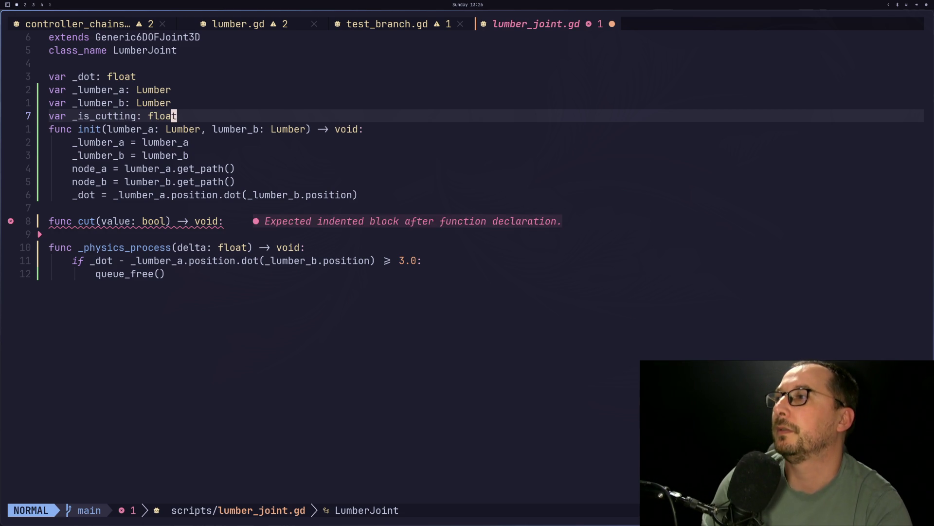
key(o)
key(Escape)
key(j)
key(j)
key(j)
key(j)
key(j)
key(j)
key(j)
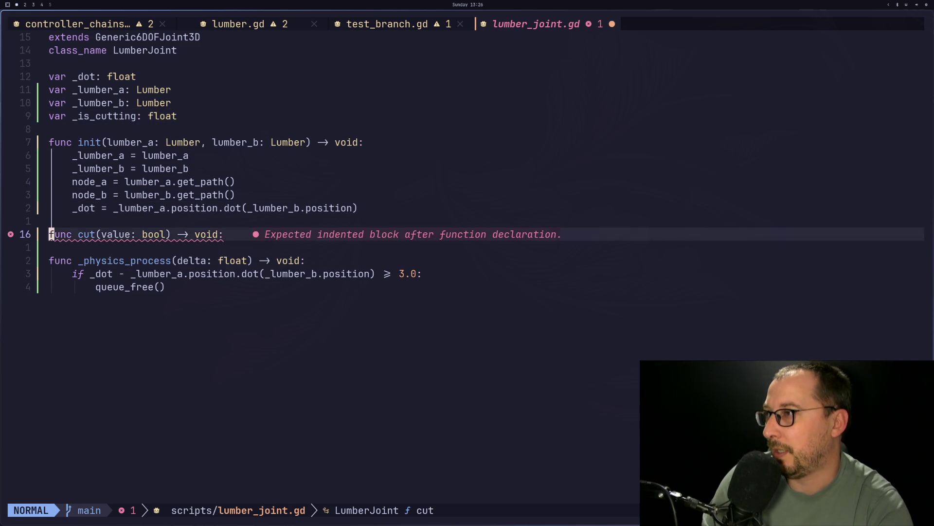
key(j)
- Write '_is_cutting = value' as cut()'s body and open new lines below queue_free()
key(P)
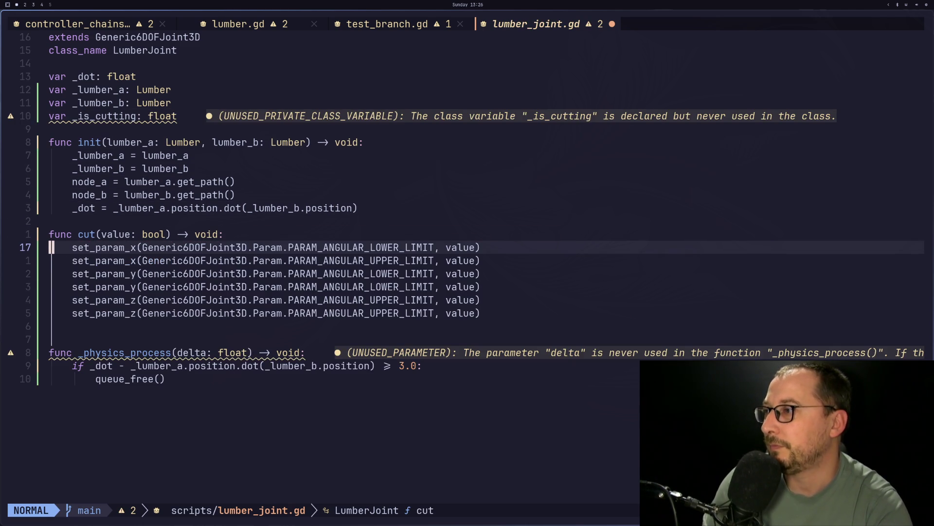
key(u)
key(c)
key(c)
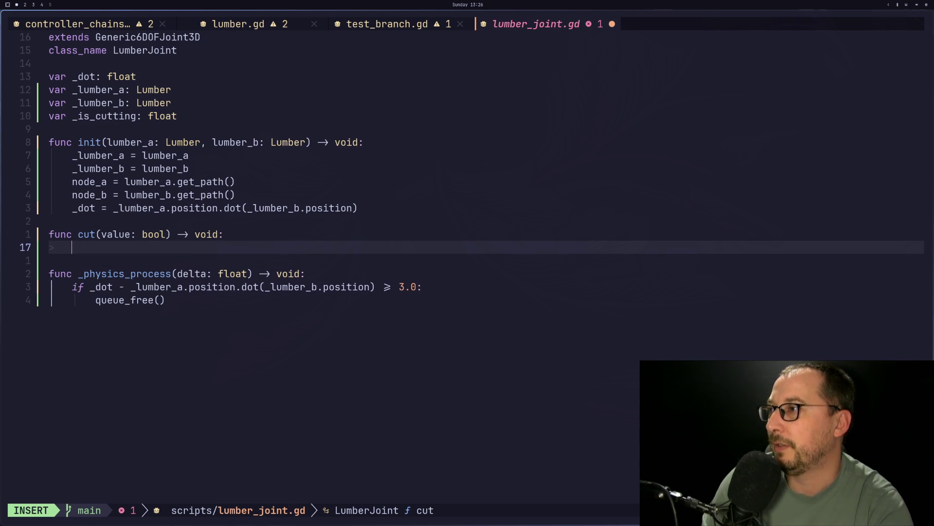
text(s_cutting = v)
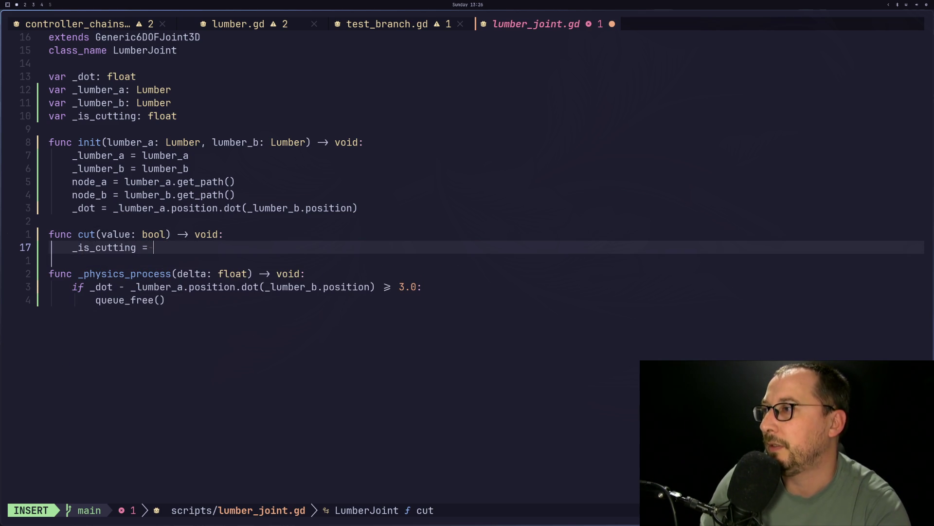
text(alue)
key(Escape)
key(j)
key(j)
key(j)
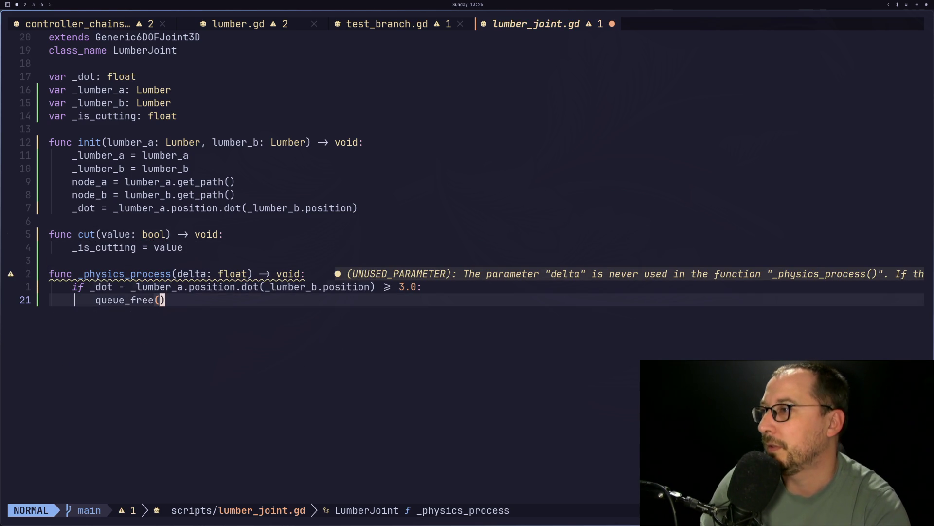
key(A)
key(Return)
key(Return)
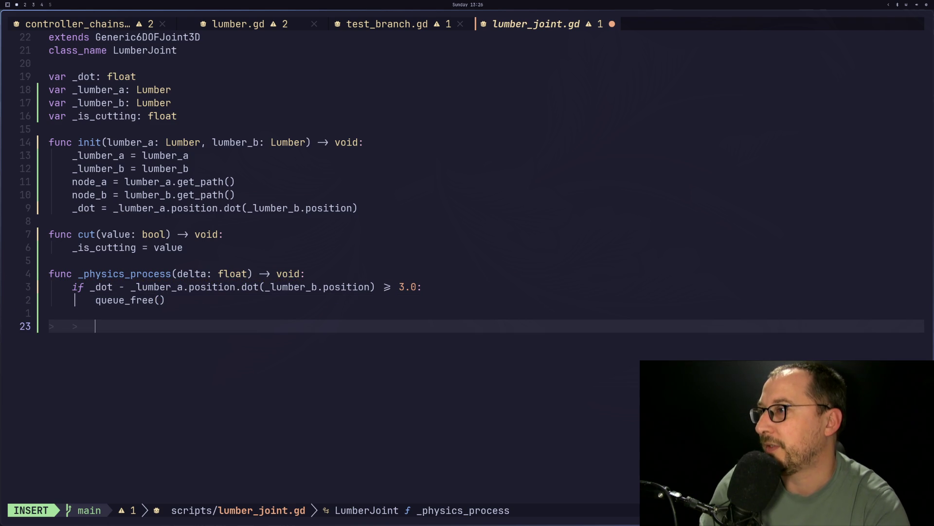
- Add 'if _is_cutting:' at the top of _physics_process
key(Escape)
key(k)
key(k)
key(p)
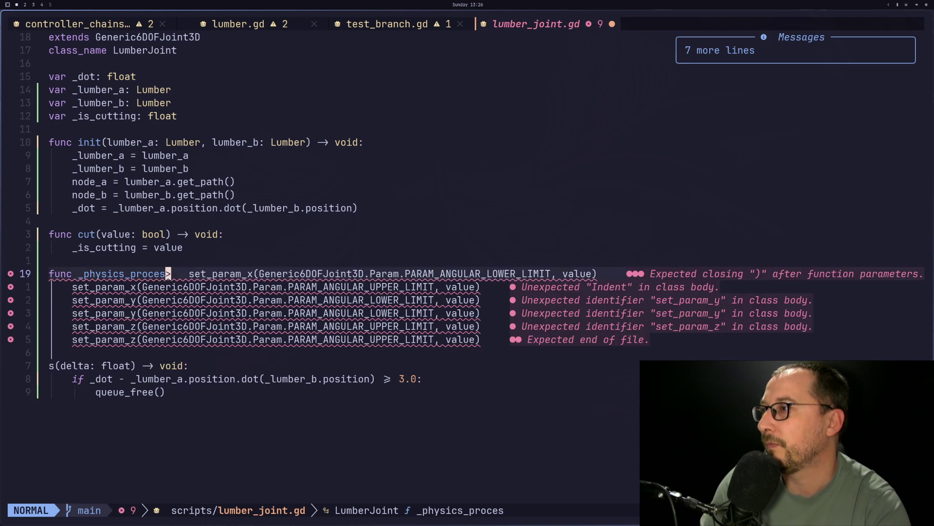
key(u)
key(i)
key(Escape)
text(ocess(delta: float) -> void:)
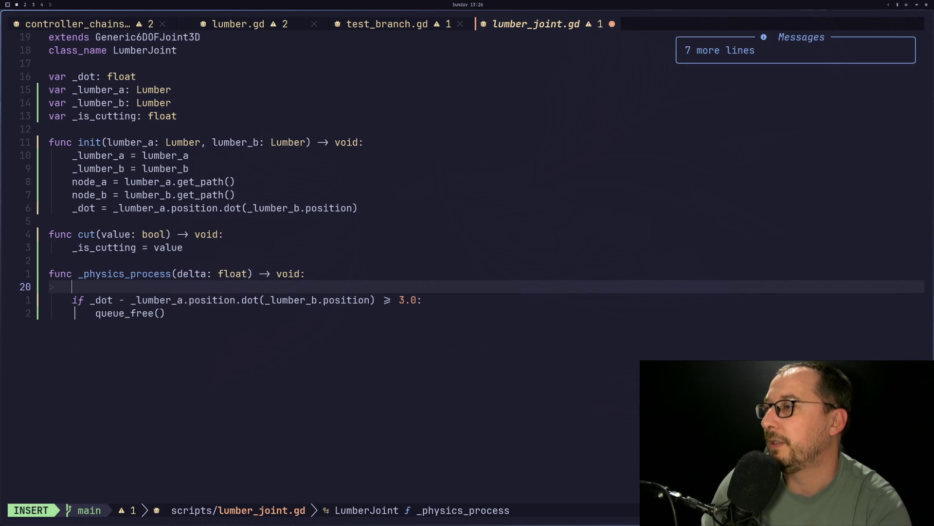
text(f )
text(_iscu)
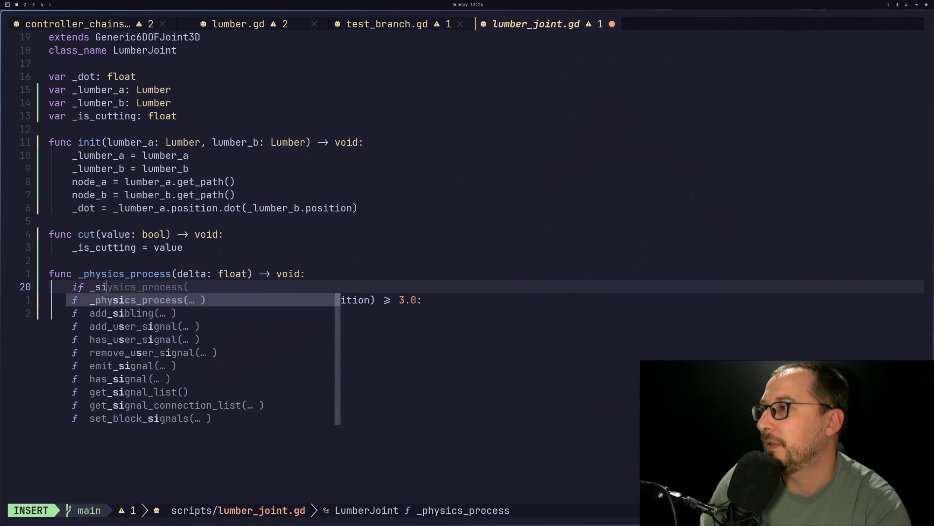
key(BackSpace)
key(BackSpace)
key(BackSpace)
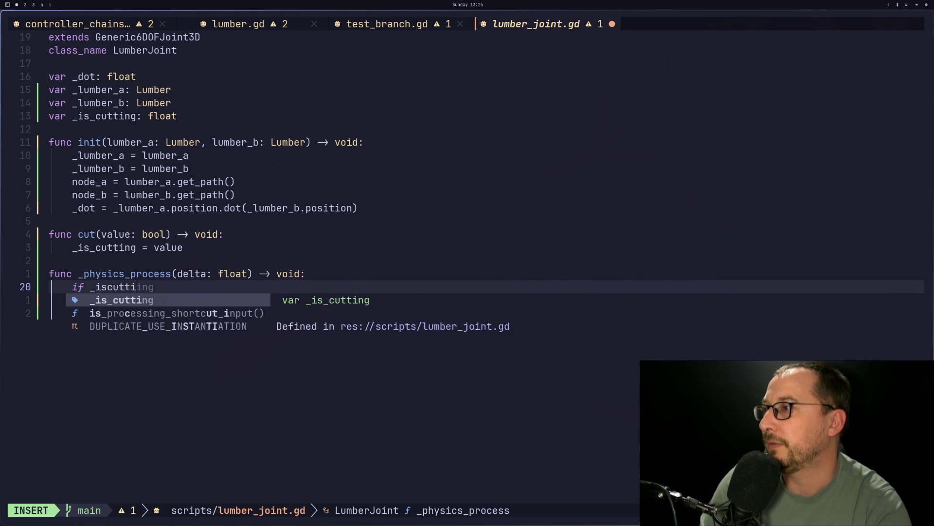
text(s_cu)
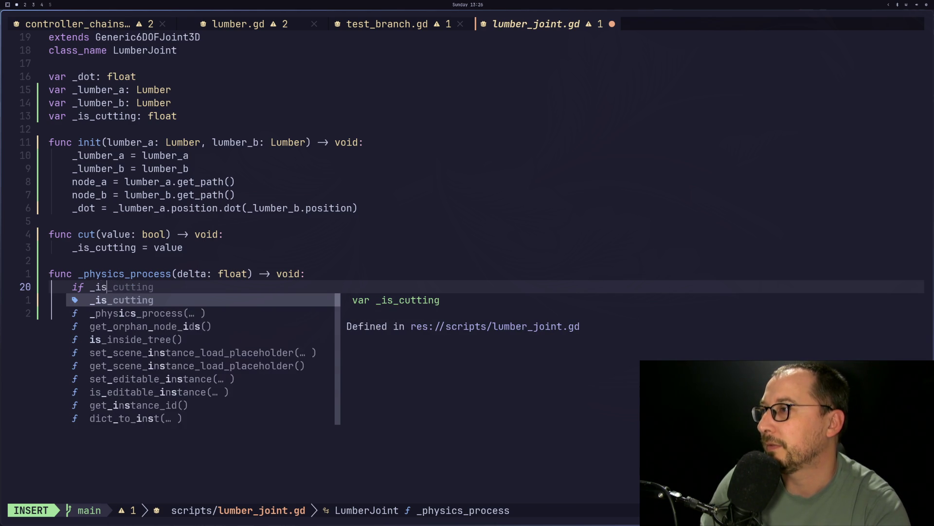
text(tting)
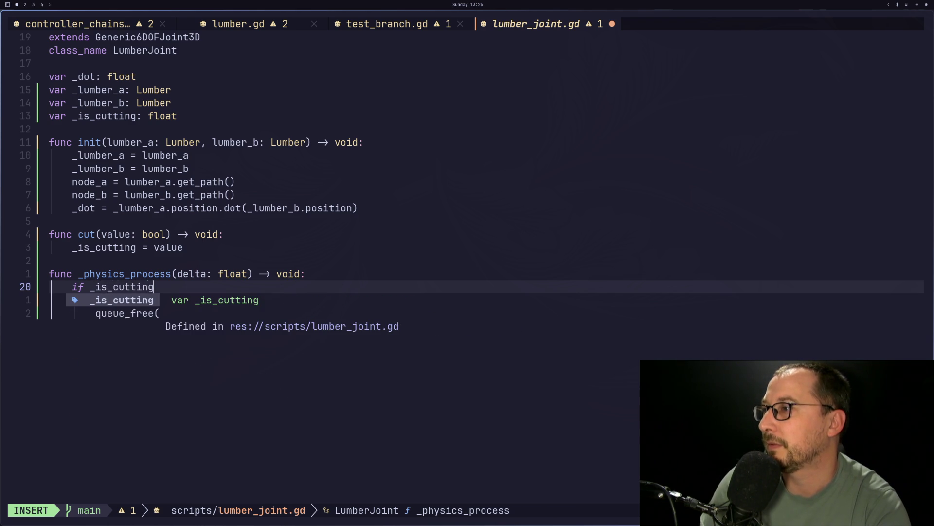
text(:)
key(Return)
- Paste the six set_param calls under the if, indent them, and remove the extra blank line
key(Escape)
key(p)
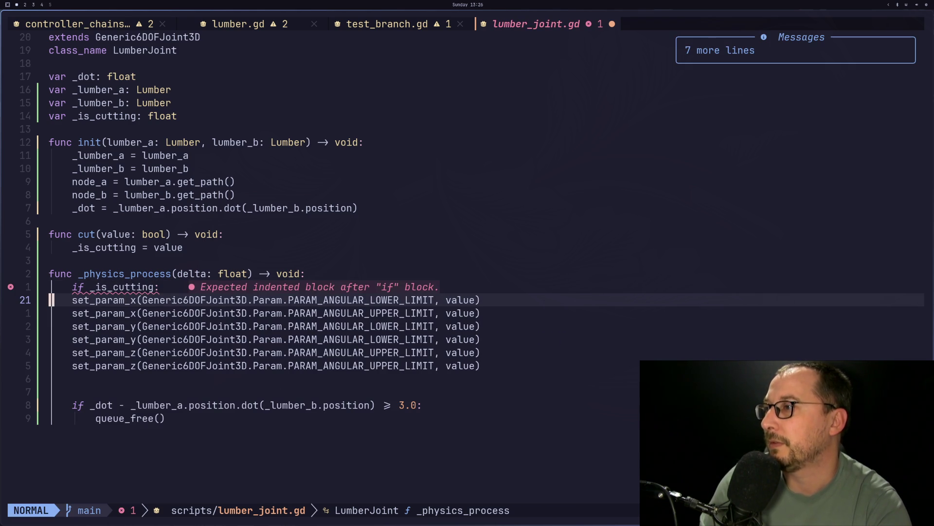
key(v)
key(j)
key(j)
key(j)
key(j)
key(Escape)
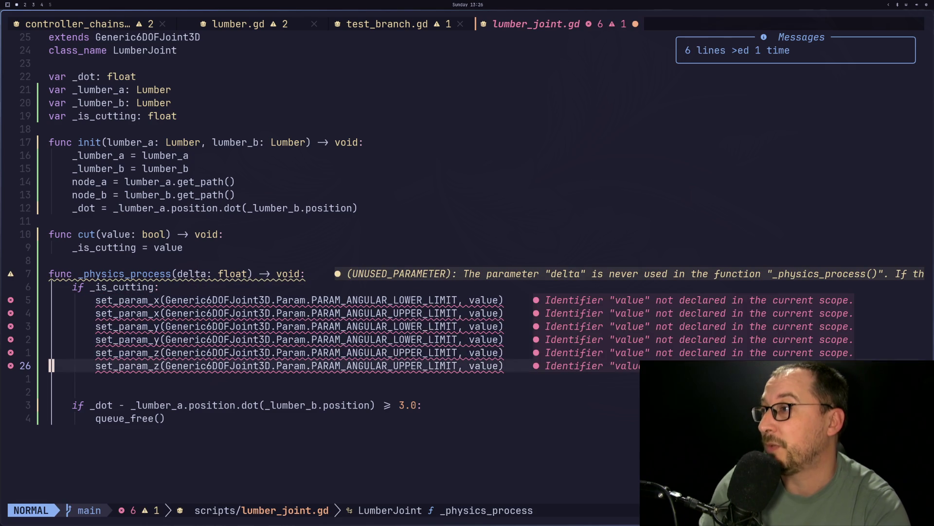
key(j)
key(d)
key(d)
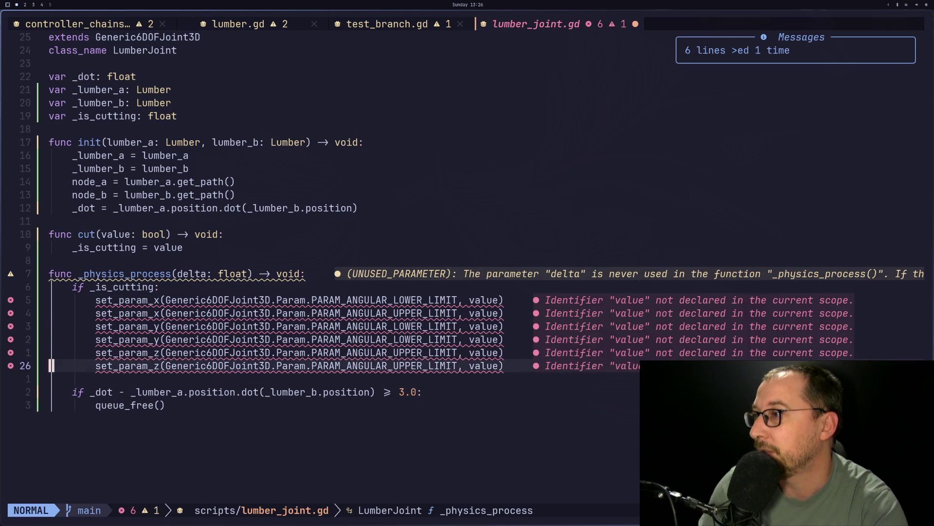
key(k)
key(k)
key(k)
- Start a new member line 'var _cut_time: float =' below _is_cutting
key(w)
key(l)
key(k)
key(k)
key(k)
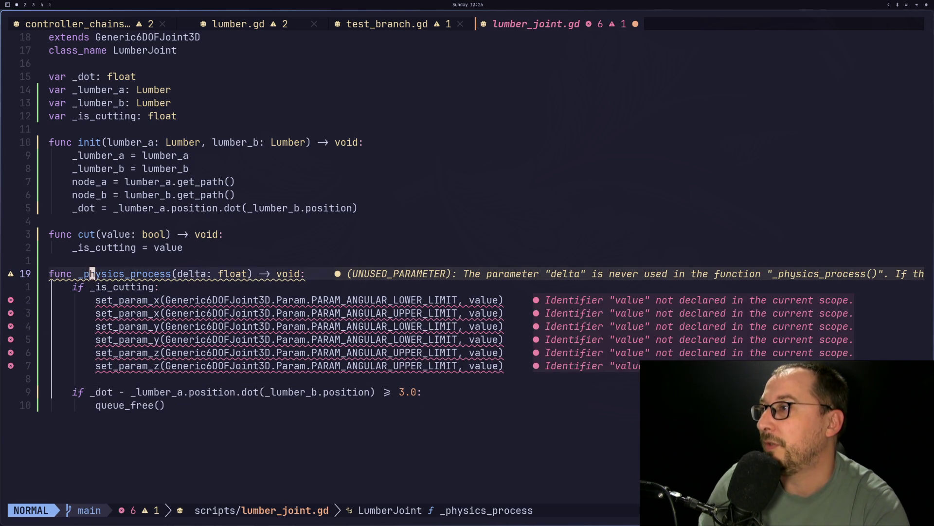
key(e)
key(k)
key(k)
key(k)
key(k)
key(k)
text(ovar )
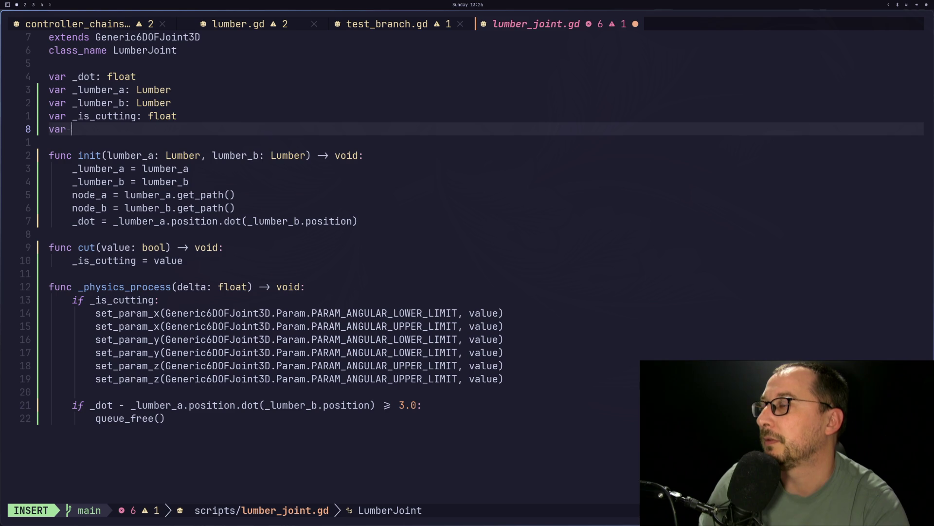
text(_cut_)
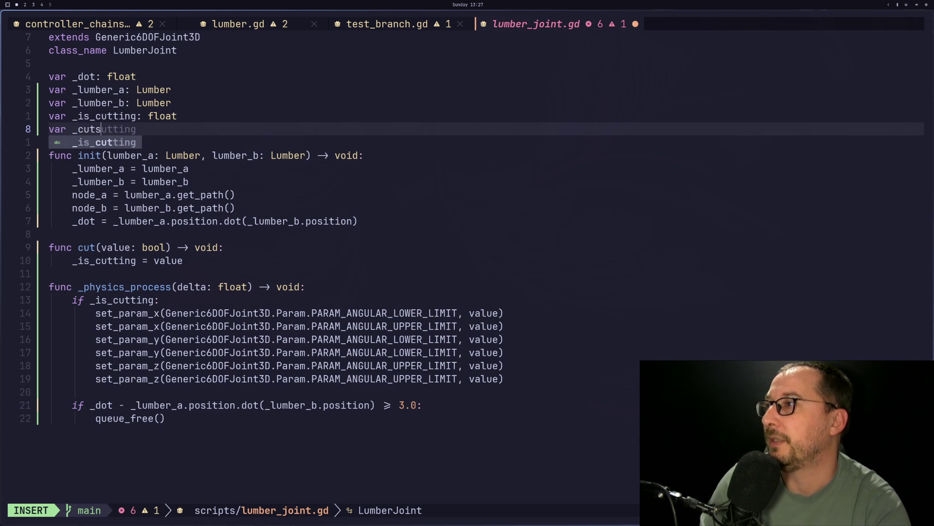
text(time: float )
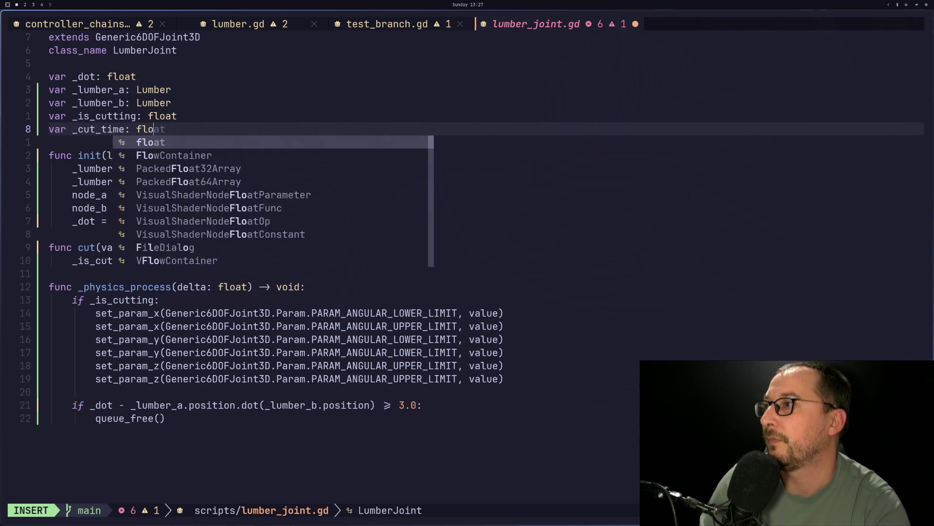
text(=)
- Declare `const CUT_TIME: float = 3` above the member variables in lumber_joint.gd
key(Escape)
key(k)
key(k)
key(k)
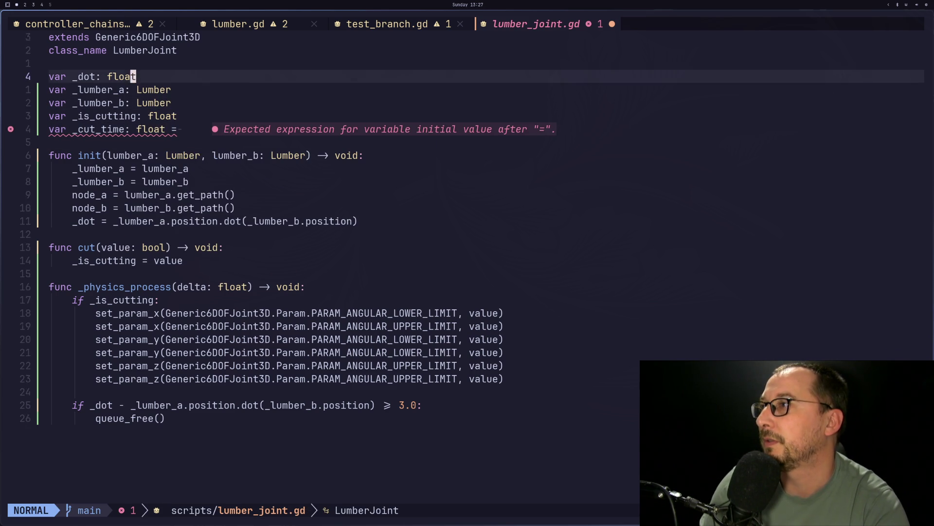
key(i)
key(Escape)
key(j)
key(i)
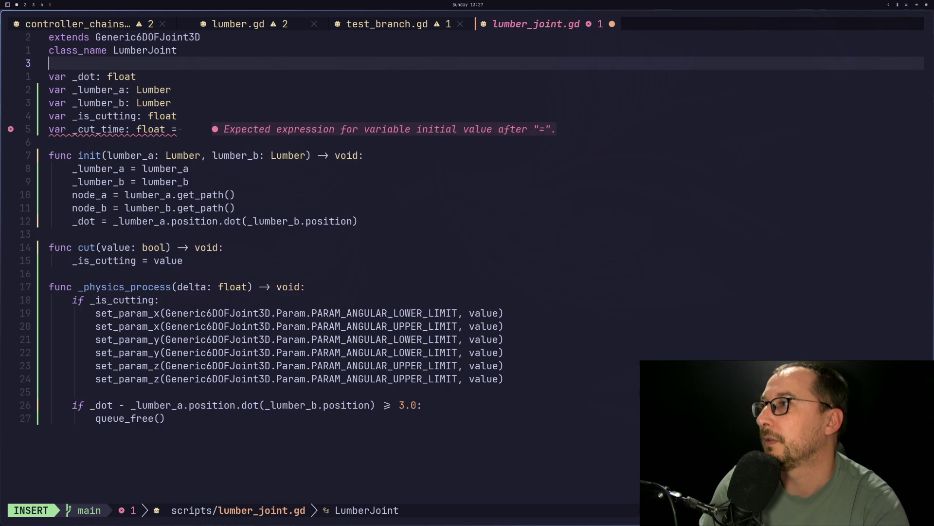
key(Return)
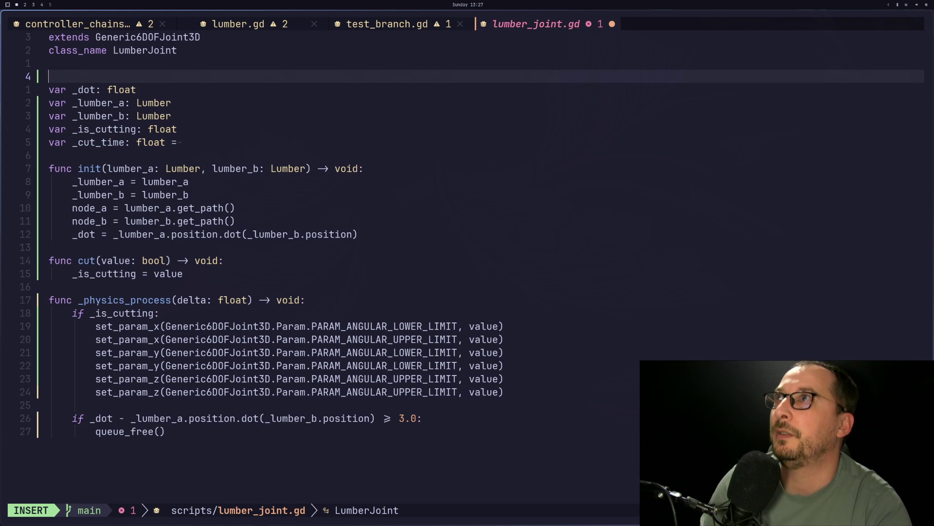
text(v)
key(BackSpace)
key(Escape)
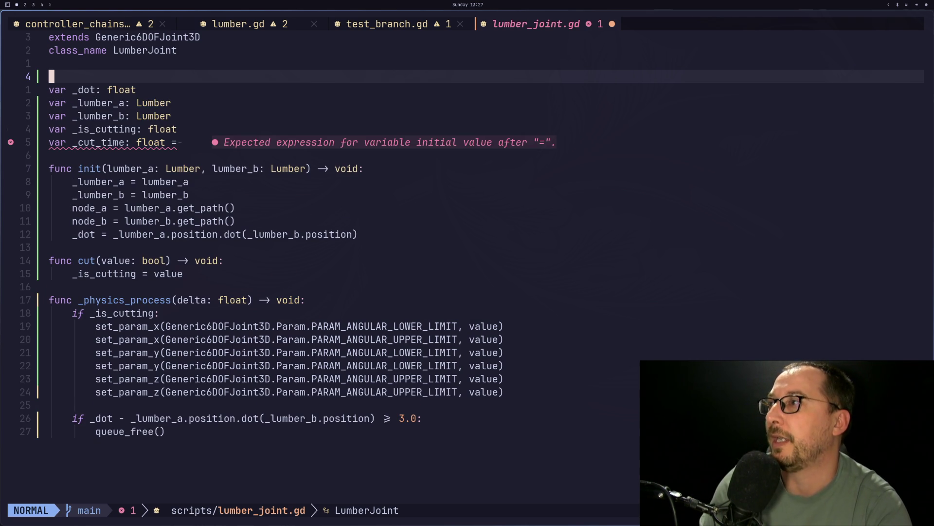
text(iconst)
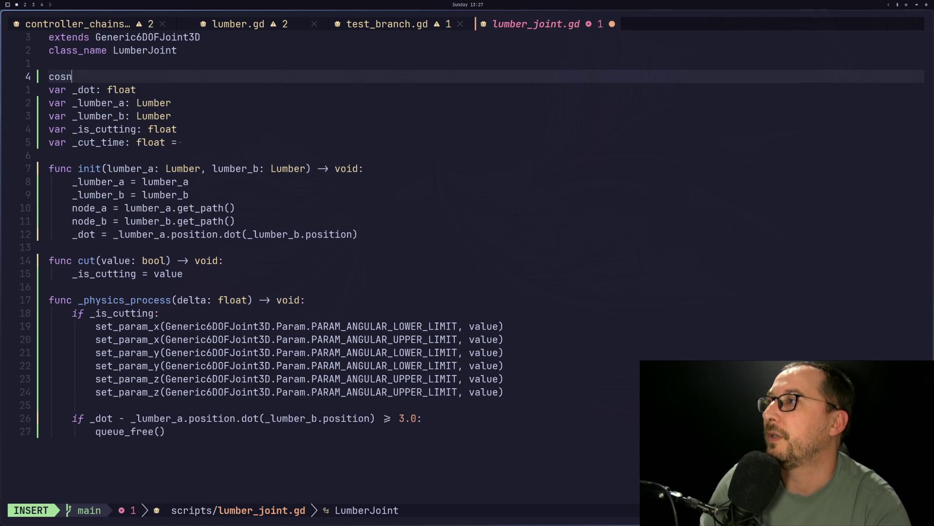
key(BackSpace)
key(BackSpace)
key(BackSpace)
text(nst CUT_TIME)
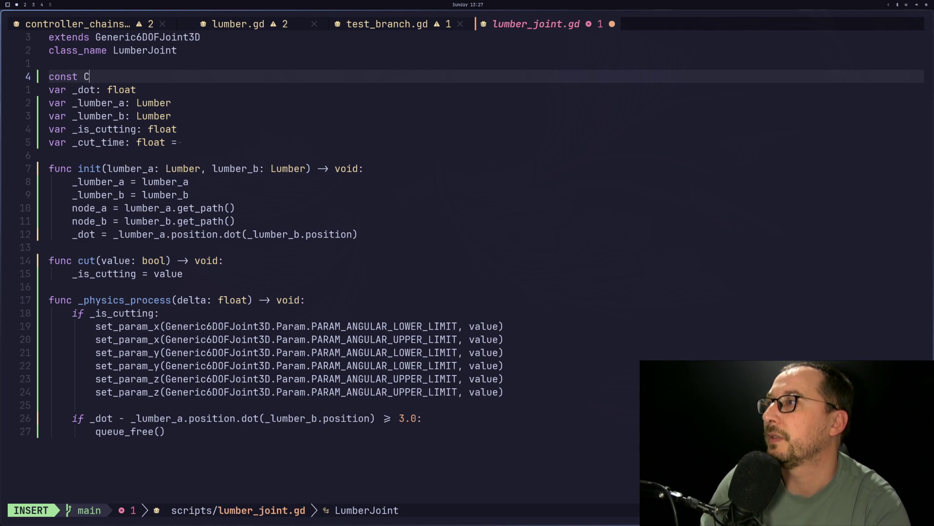
text(: gloa)
key(BackSpace)
key(BackSpace)
key(BackSpace)
text(float = 3)
key(Escape)
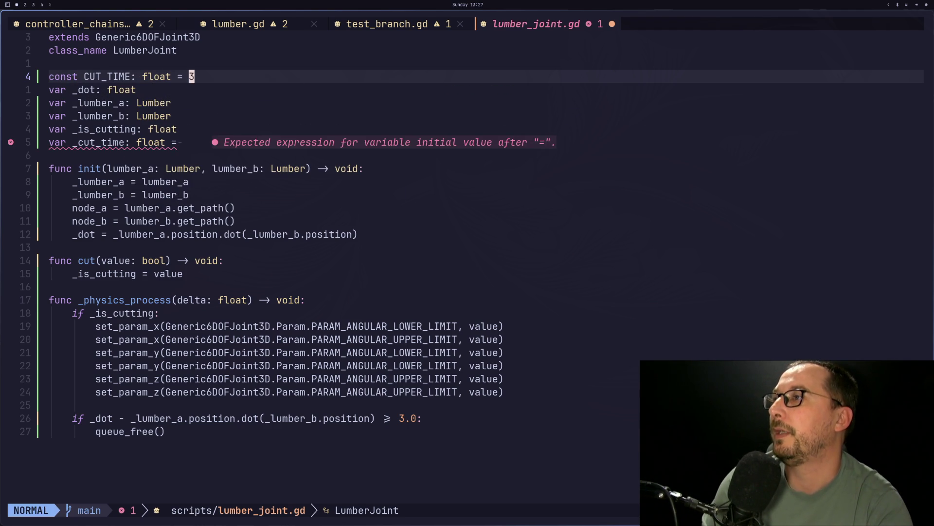
- Add a blank line after the constant and change CUT_TIME's value to 3.0
key(o)
key(Escape)
key(k)
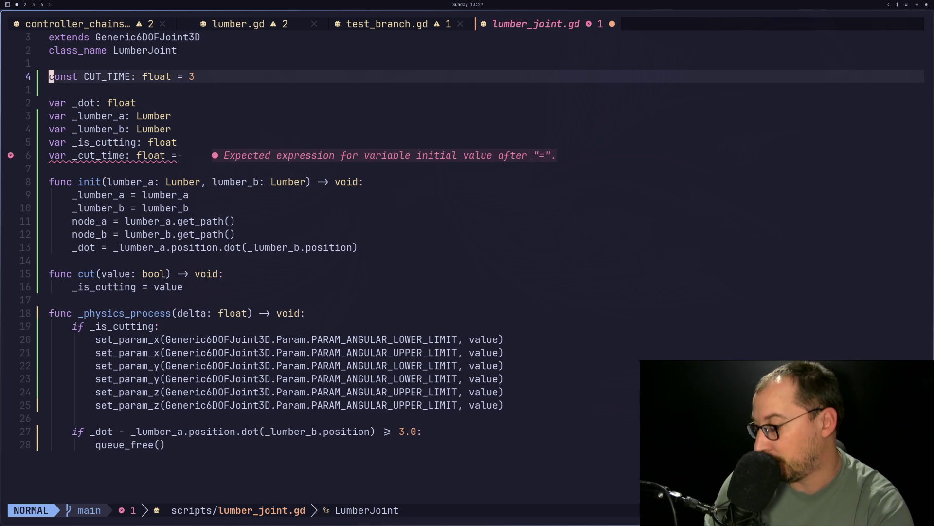
text(A.0)
key(Escape)
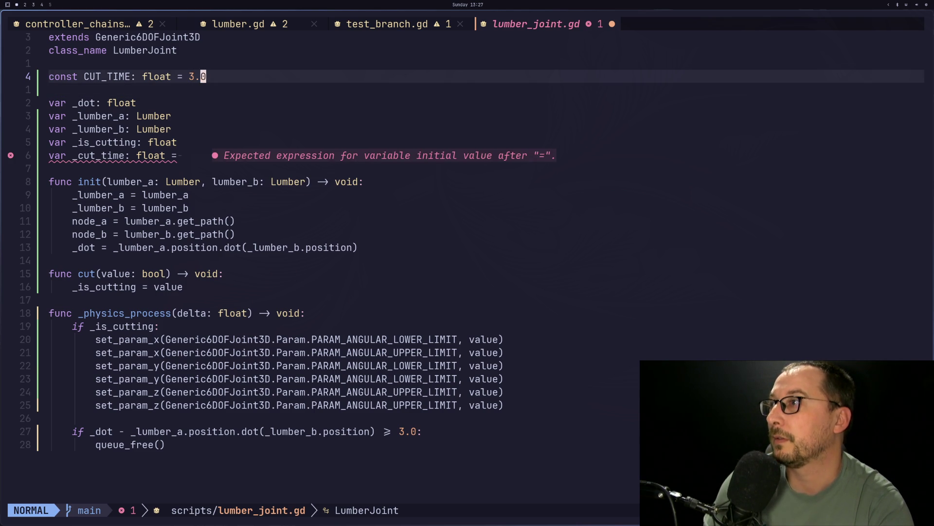
key(j)
key(j)
key(j)
key(j)
key(j)
- Initialize `_cut_time: float` to CUT_TIME via autocompletion, then start a `_cut` line under `if _is_cutting:`
text(jA)
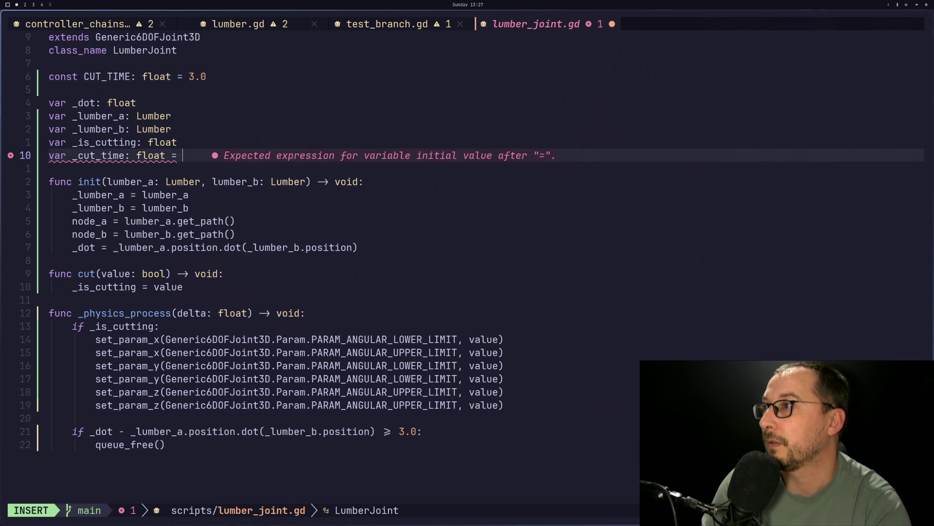
text(CU)
key(Tab)
key(Escape)
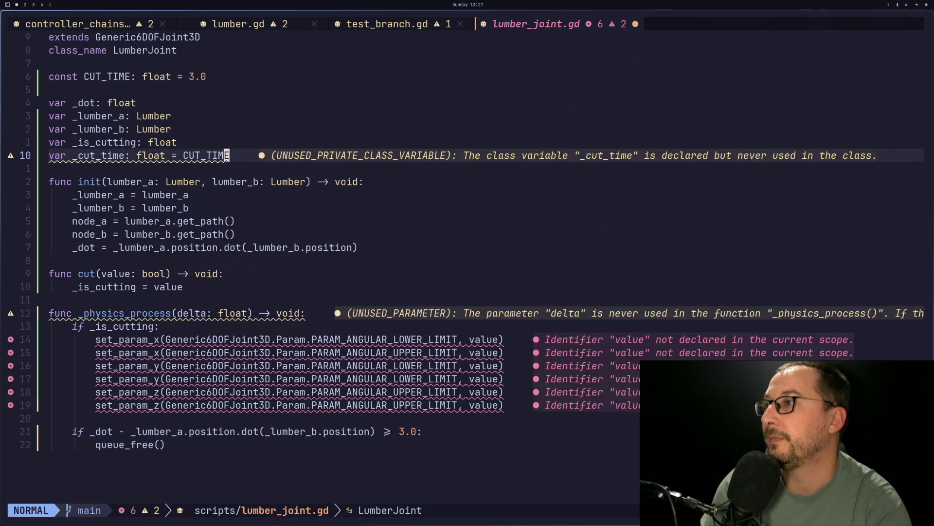
key(j)
key(j)
key(j)
key(k)
key(k)
key(k)
text(o)
text(_cut)
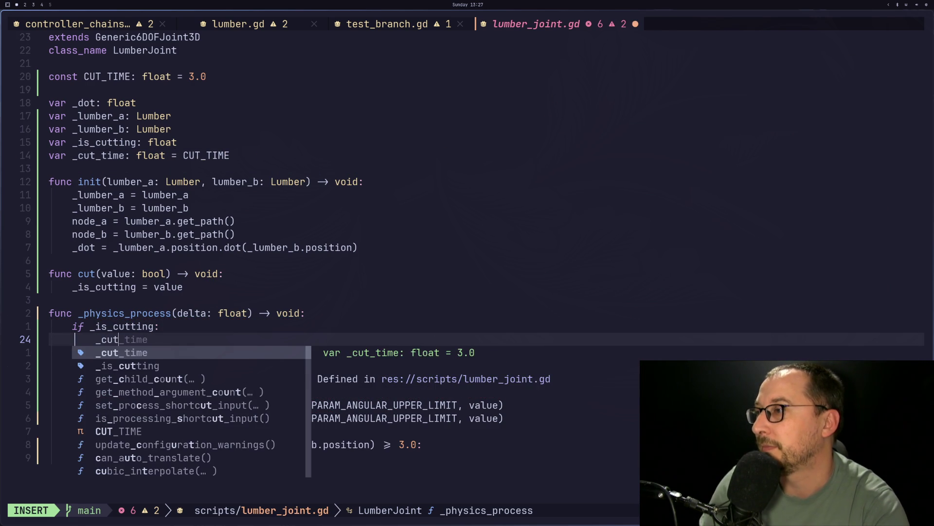
- Complete the line under `if _is_cutting:` as `_cut_time -= delta`
key(Return)
text(-= d)
key(BackSpace)
key(BackSpace)
key(BackSpace)
text(==)
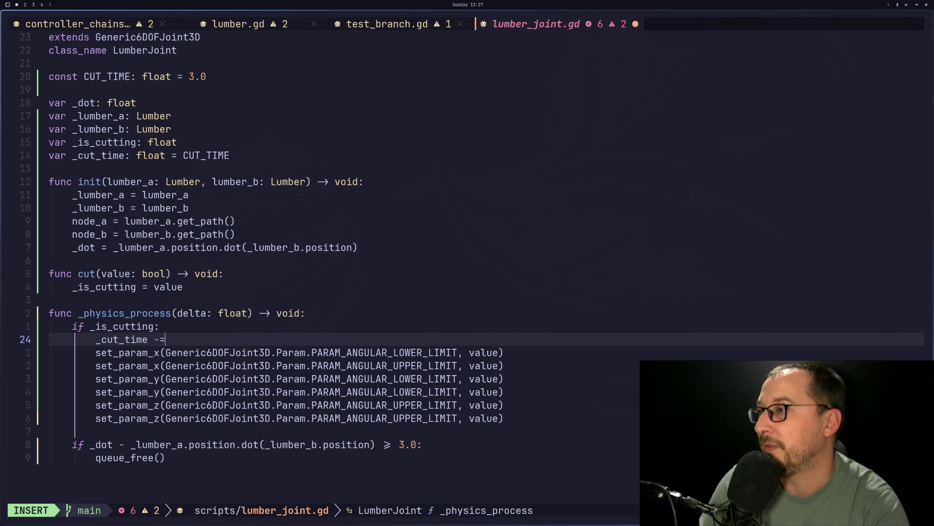
text(delta)
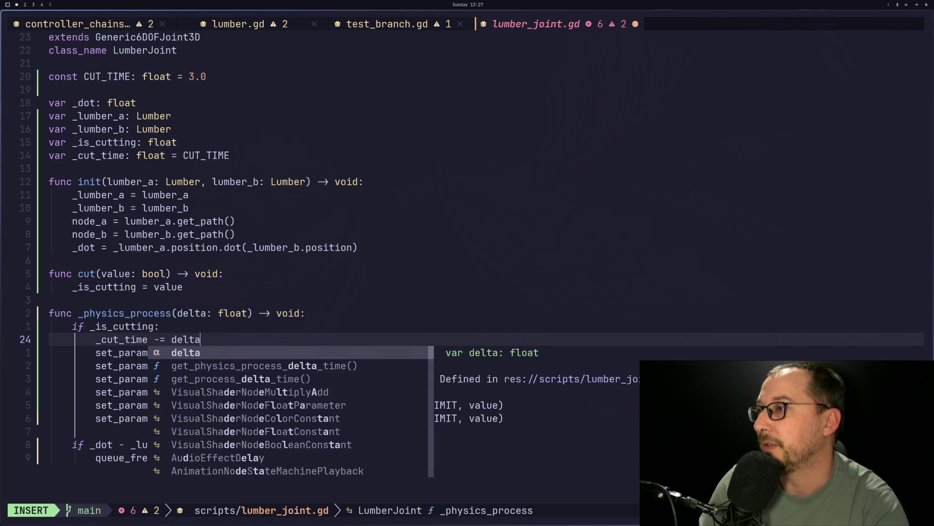
key(Escape)
- Remove the stray blank line left below the `_cut_time -= delta` decrement
key(h)
key(h)
key(h)
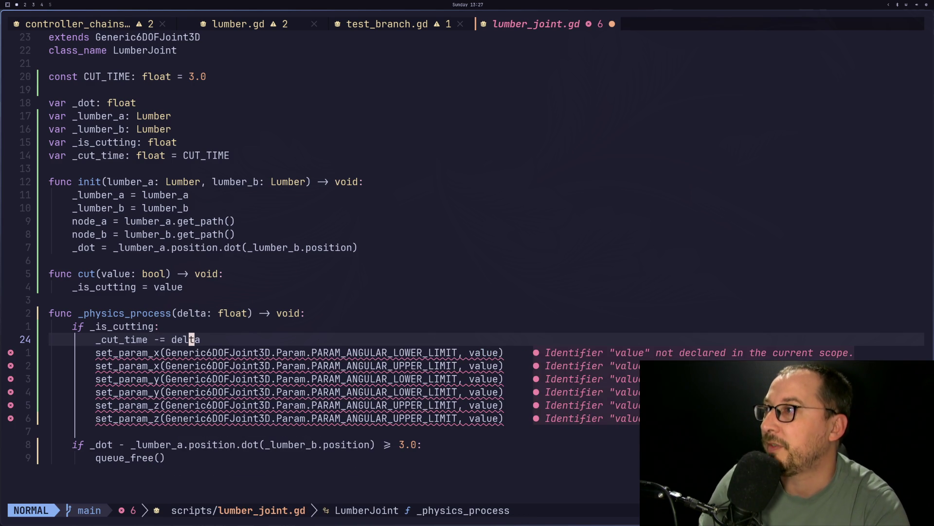
key(k)
key(k)
key(j)
key(j)
key(h)
key(h)
key(k)
key(j)
key(l)
key($)
key(a)
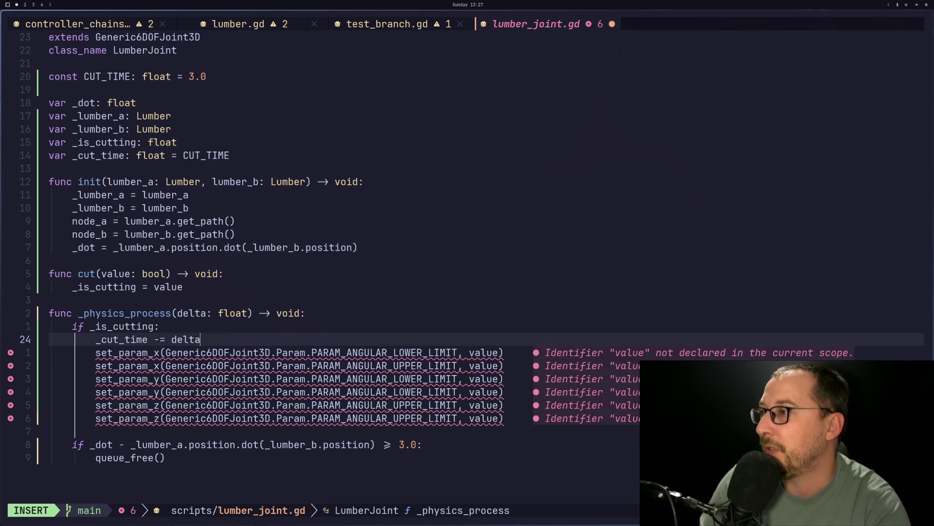
key(Return)
key(Escape)
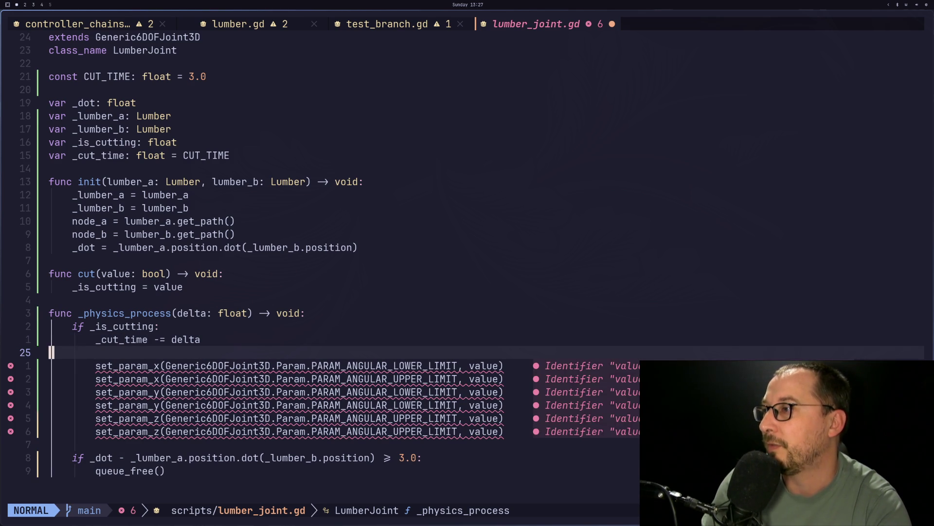
key(k)
key(J)
- Move to the limit constant in set_param_x and switch over to the Godot editor
key(j)
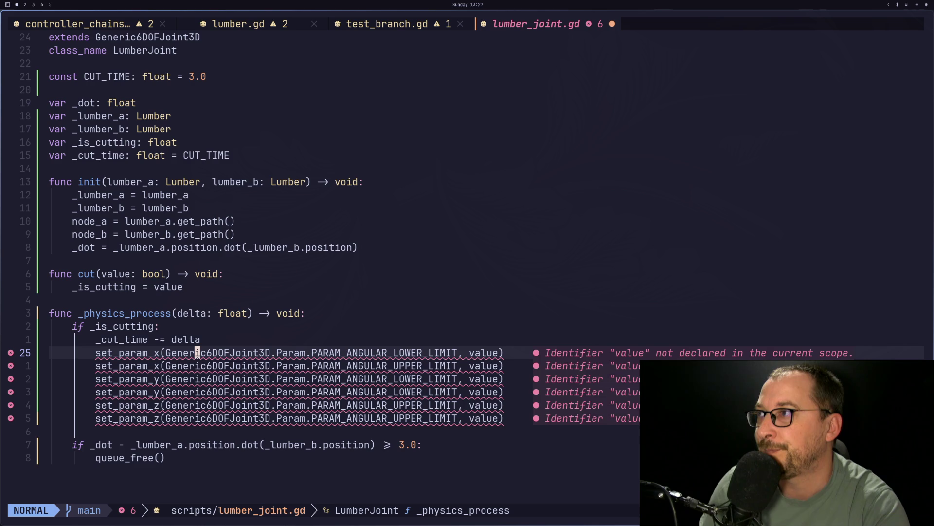
key(l)
key(l)
key(l)
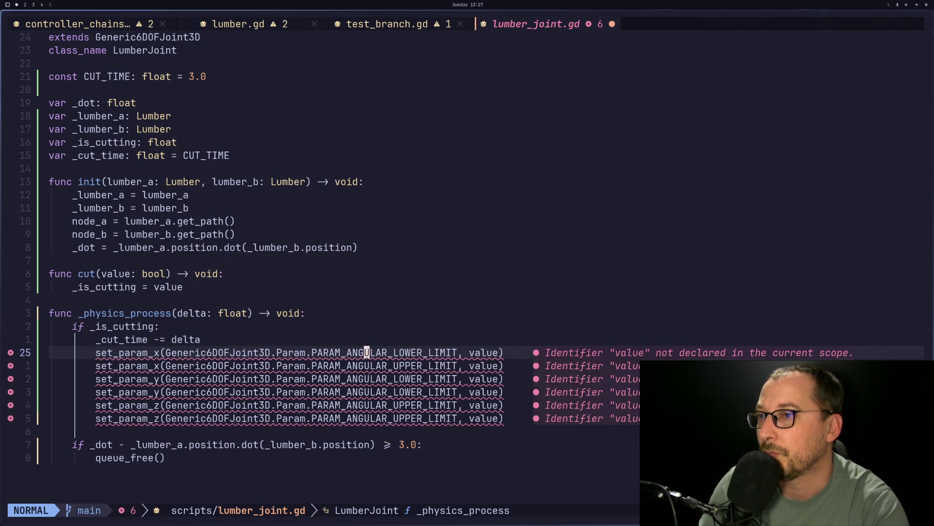
key(super+2)
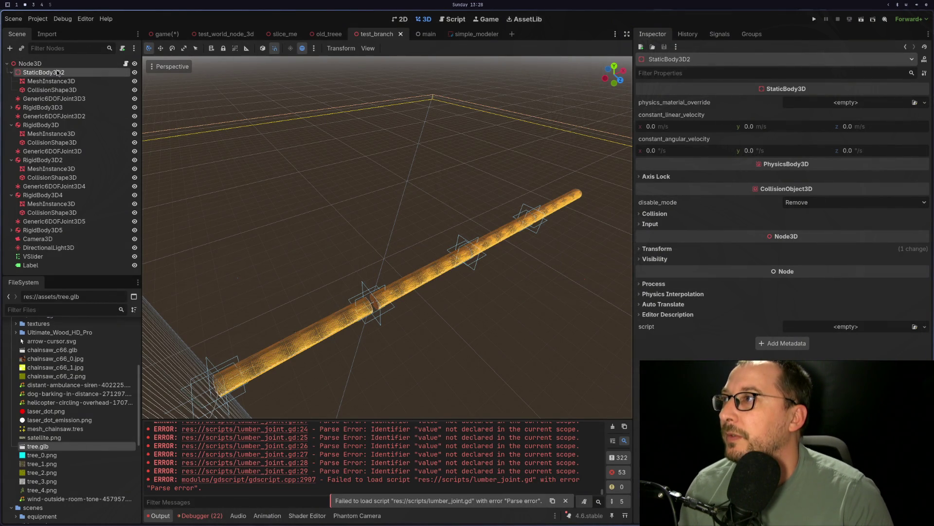
- Check the Label and VSlider nodes, then run the test_branch scene to watch the slider value
click(40, 265)
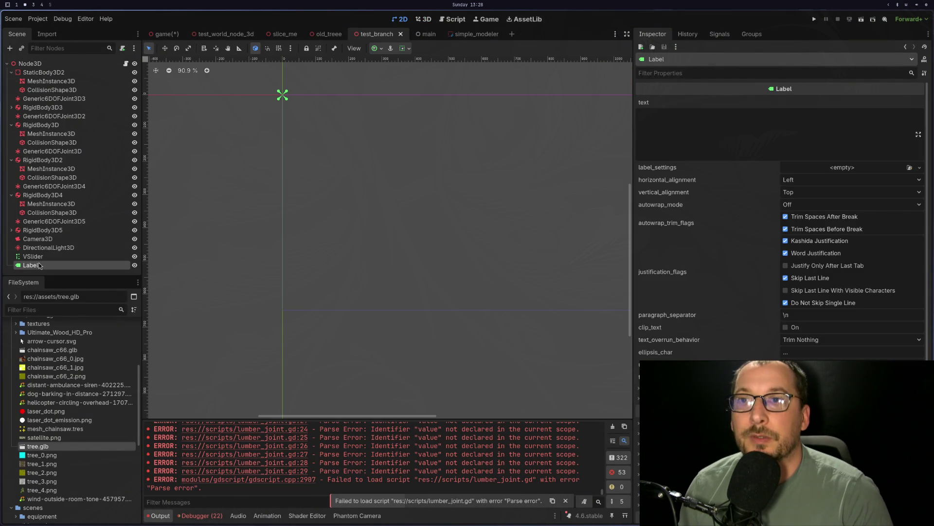
click(51, 257)
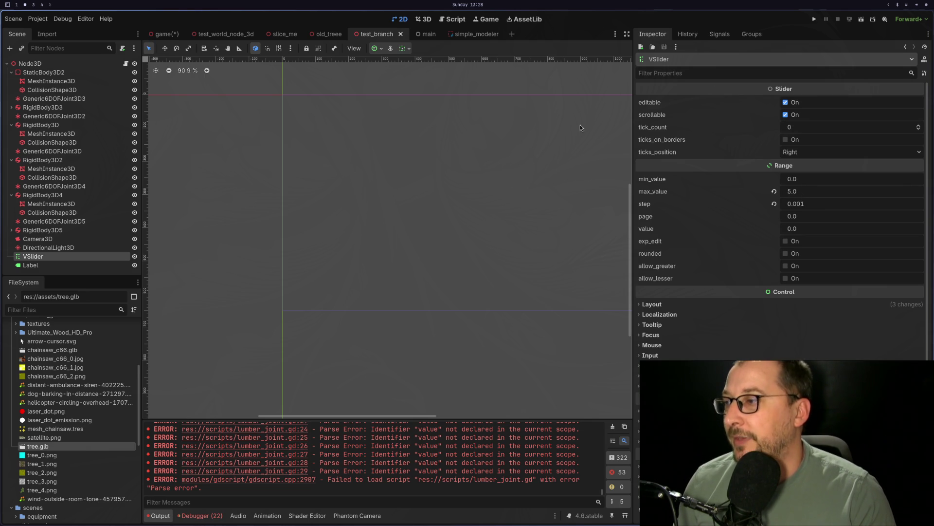
click(823, 18)
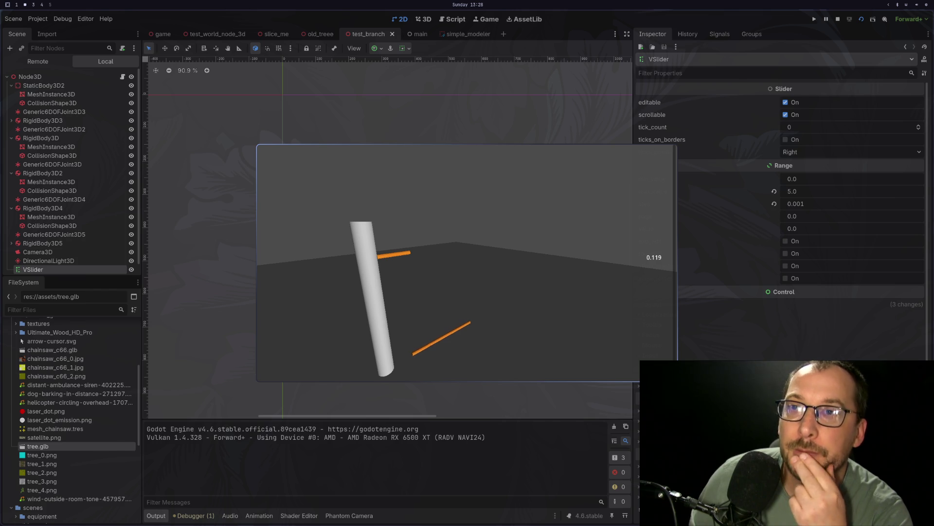
key(super+1)
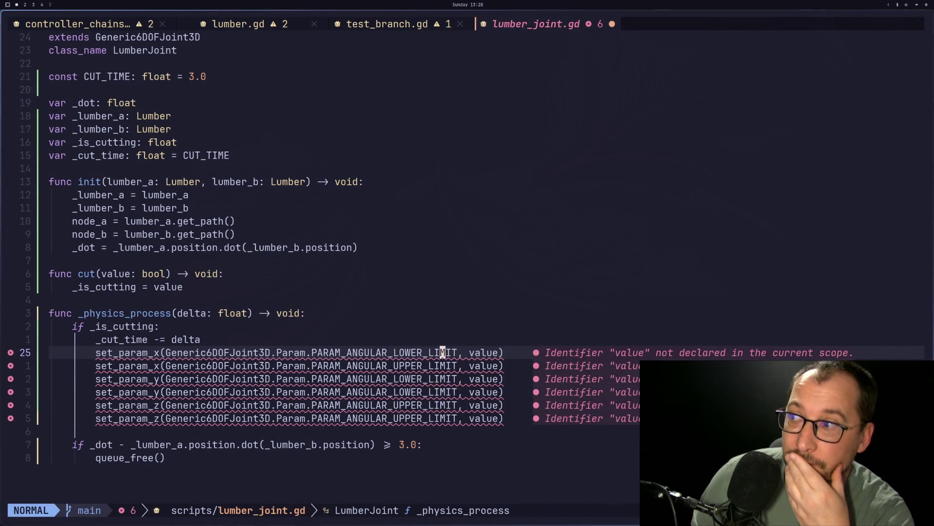
key(super+2)
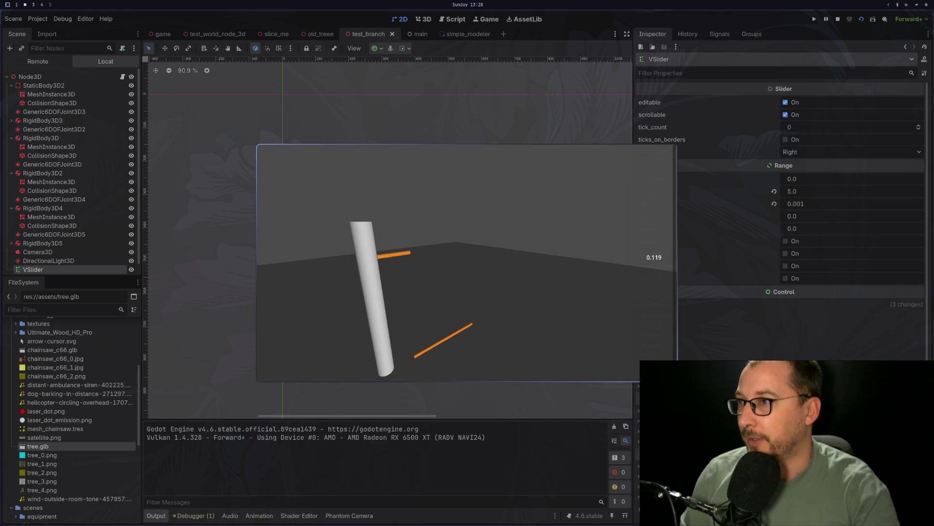
- Compare the lumber_joint.gd code with the running game, then bring up the application launcher
key(super+1)
key(k)
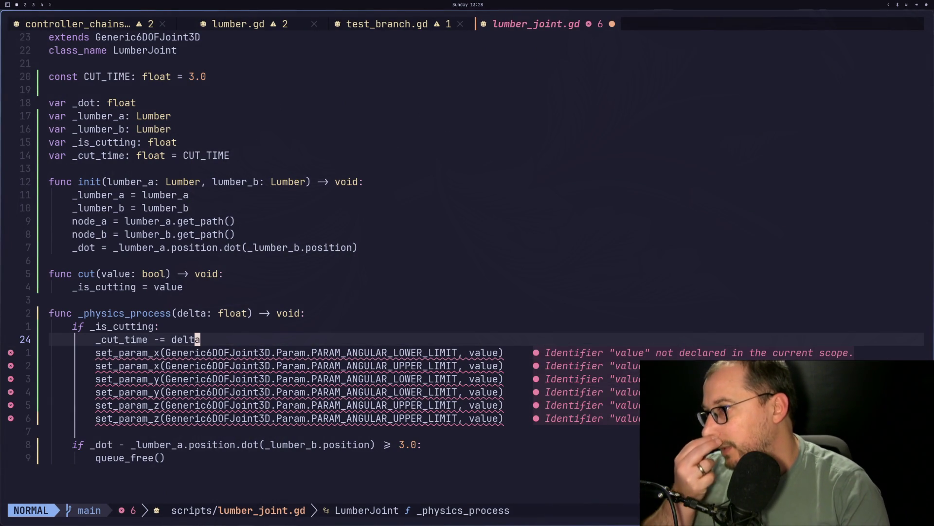
key(super+2)
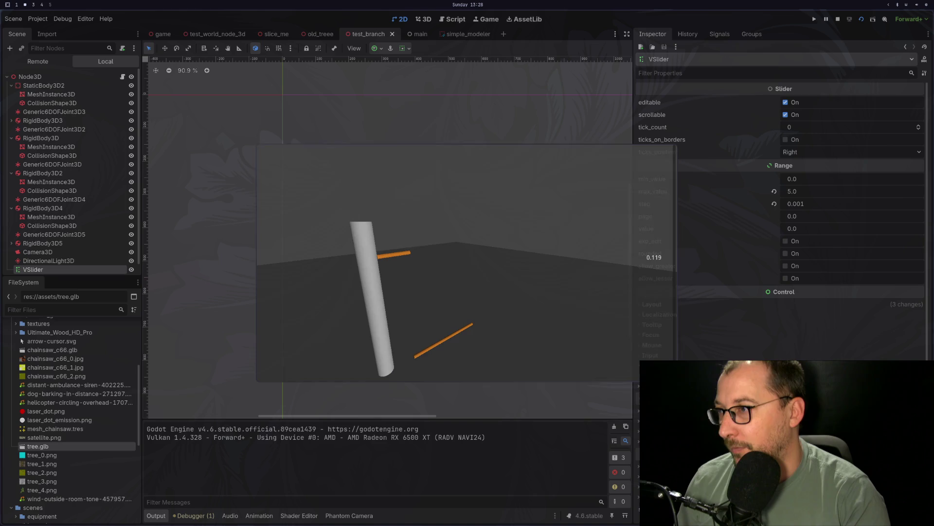
key(super+1)
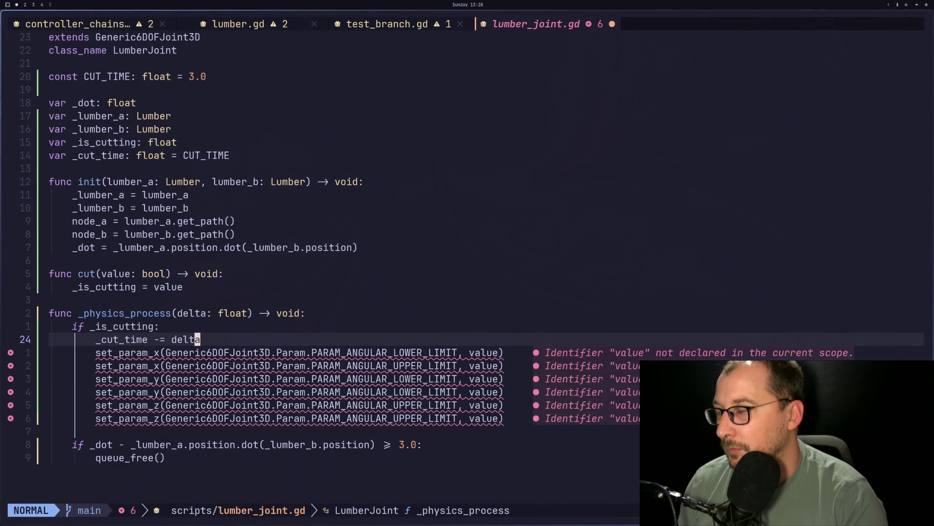
key(super+space)
- Launch Calculator and compute 1 × 0.1 = 0.1
text(calc)
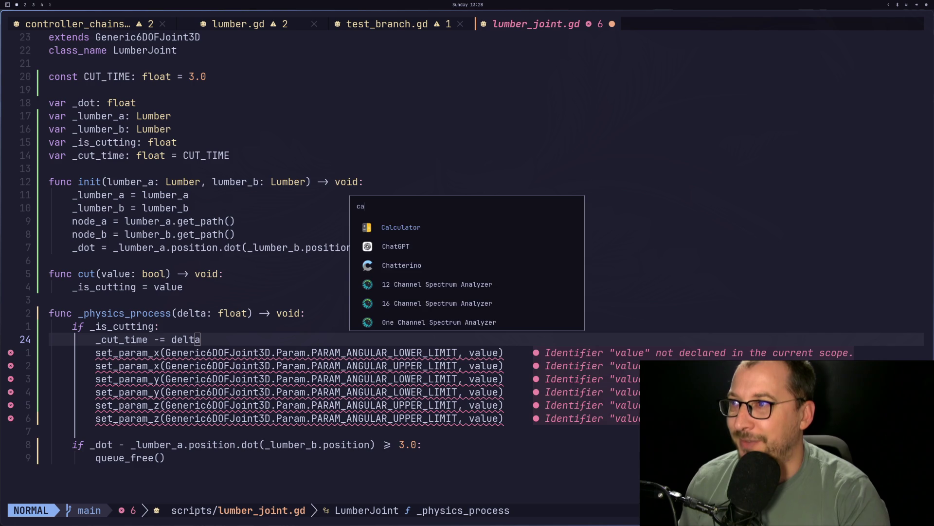
key(Return)
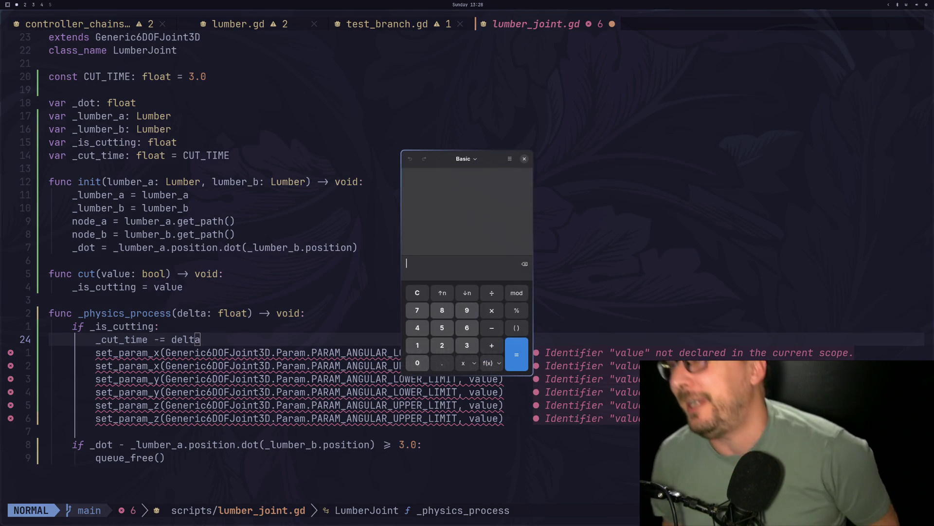
text(1*)
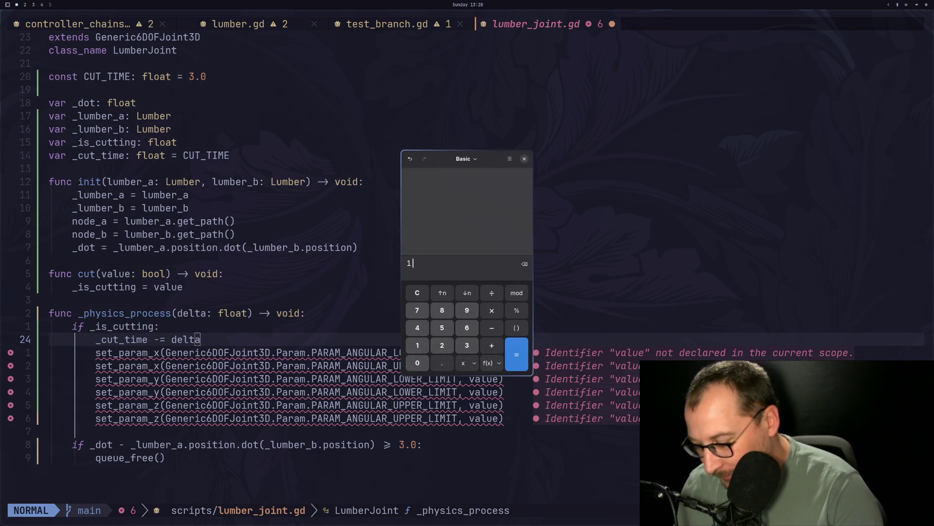
text(0.1)
key(Return)
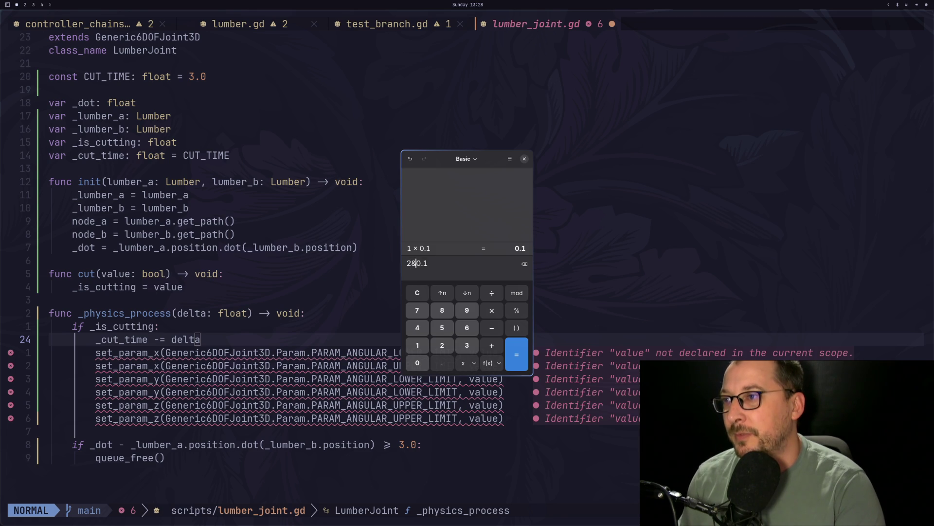
- Compute 2 × 0.1 and 0.1 × 2, both 0.2, then clear the input line
key(BackSpace)
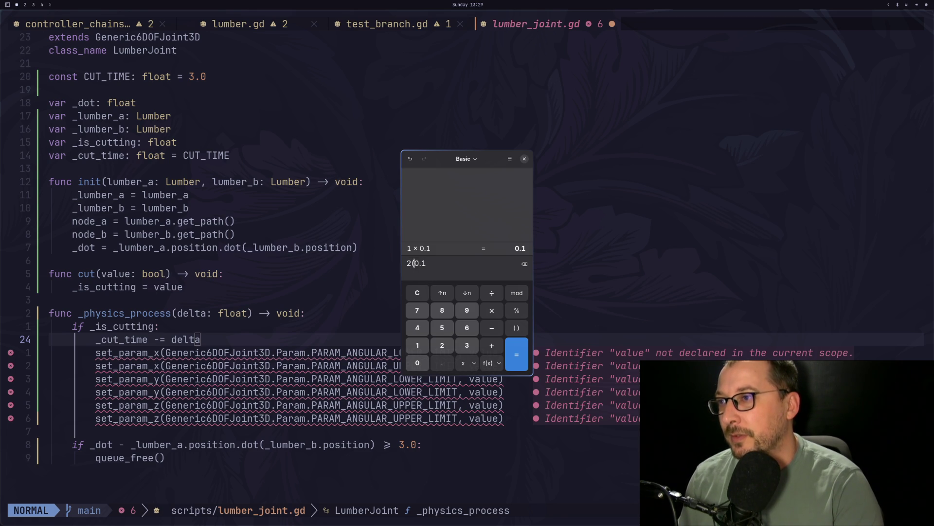
key(Return)
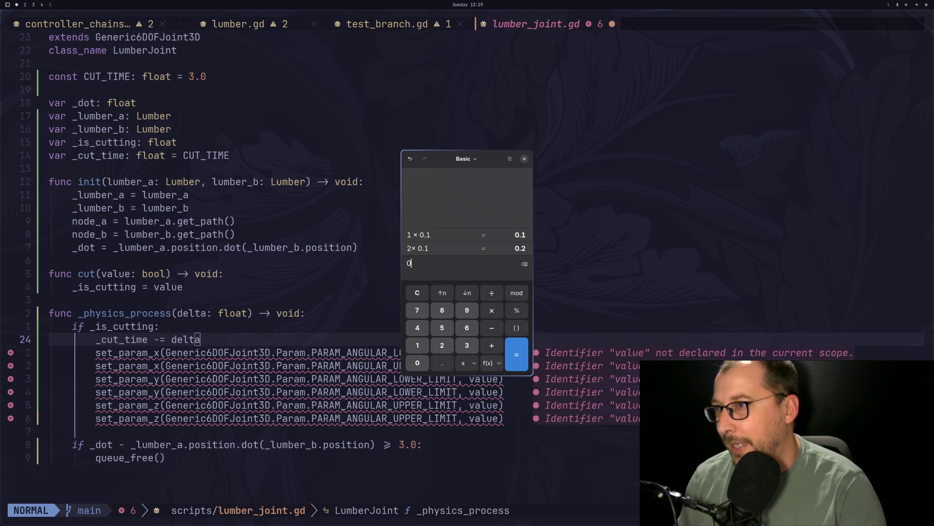
text(.1*)
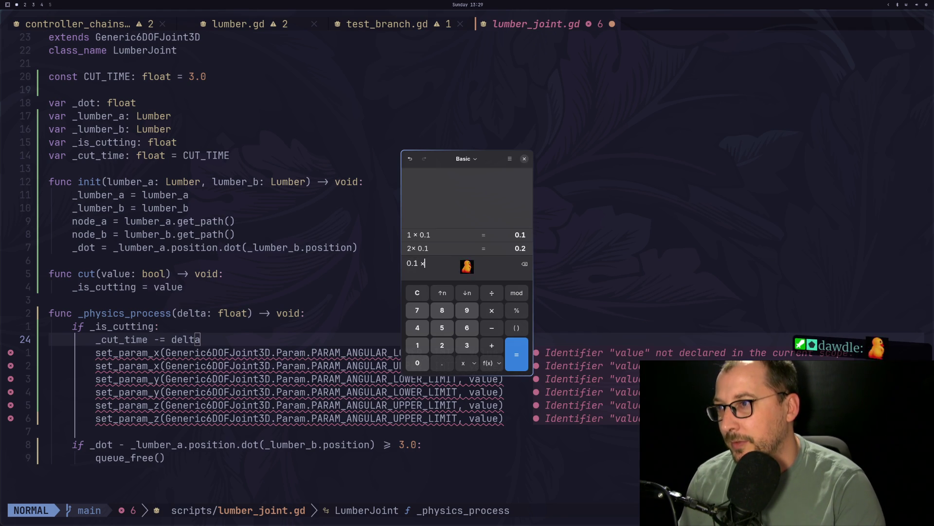
text(2)
key(Return)
key(BackSpace)
key(BackSpace)
key(BackSpace)
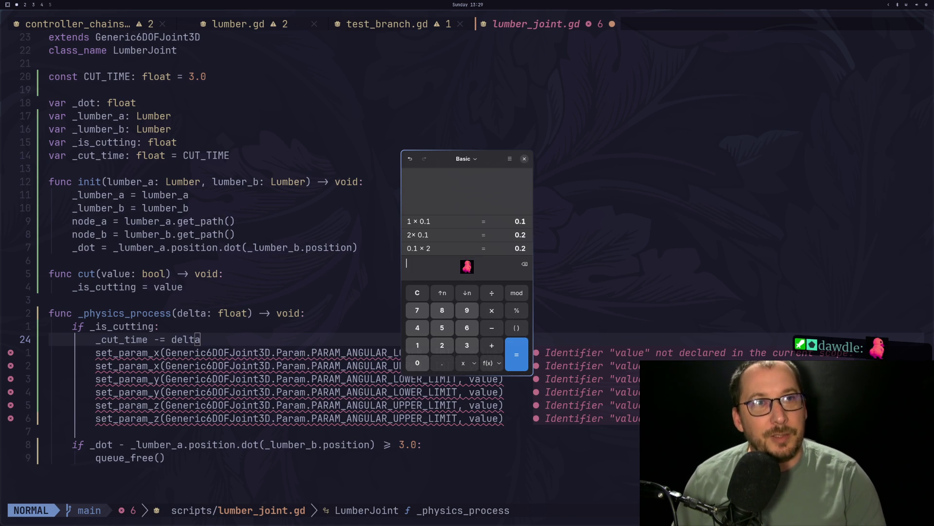
key(super+4)
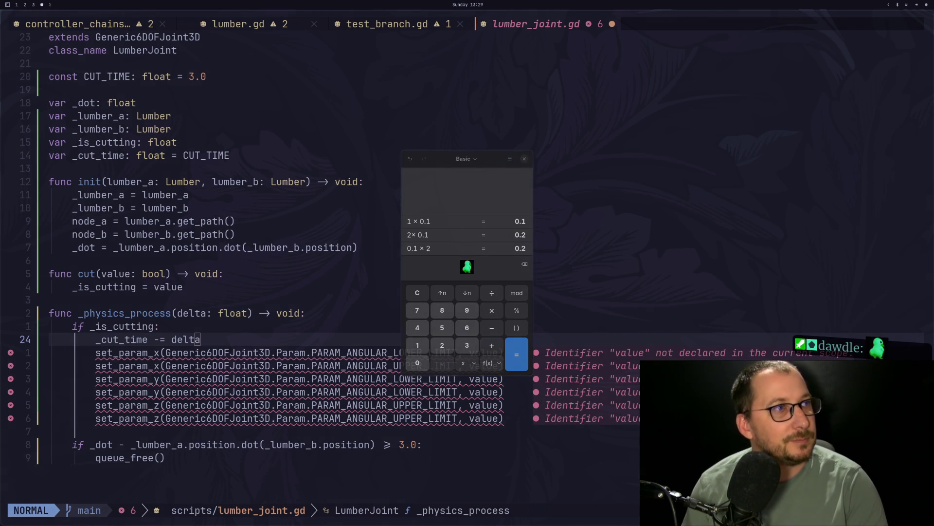
click(430, 275)
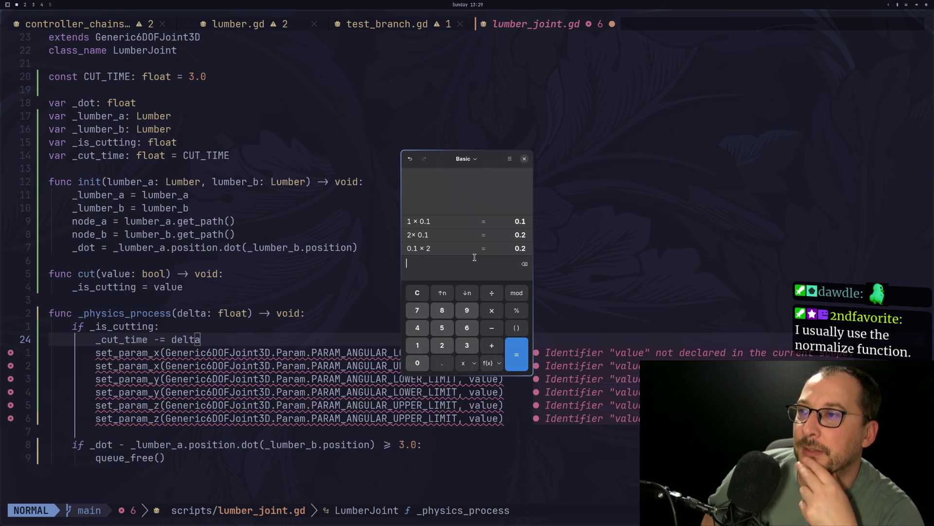
- Compute 3 ÷ 2 = 1.5 and 2 ÷ 3 = 0.6666… in Calculator
text(3)
text(/)
text(2)
key(Return)
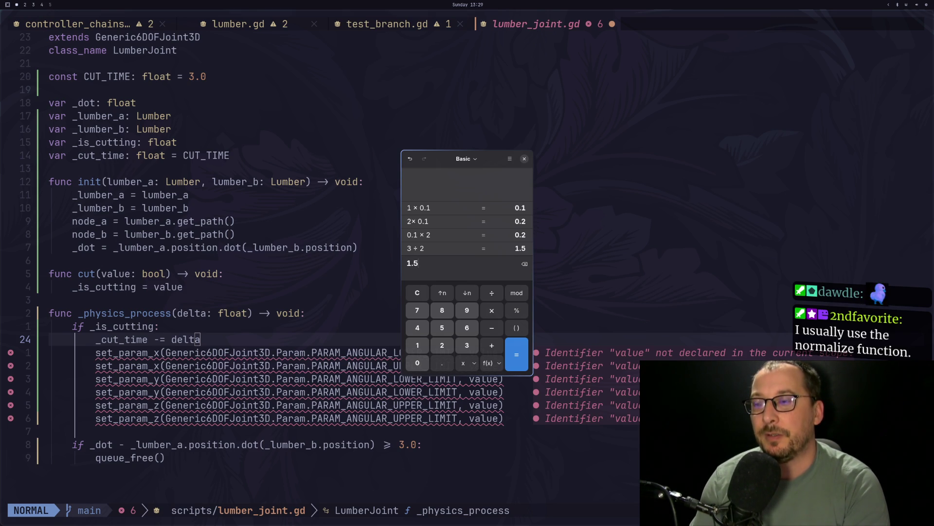
key(BackSpace)
key(BackSpace)
key(BackSpace)
text(3)
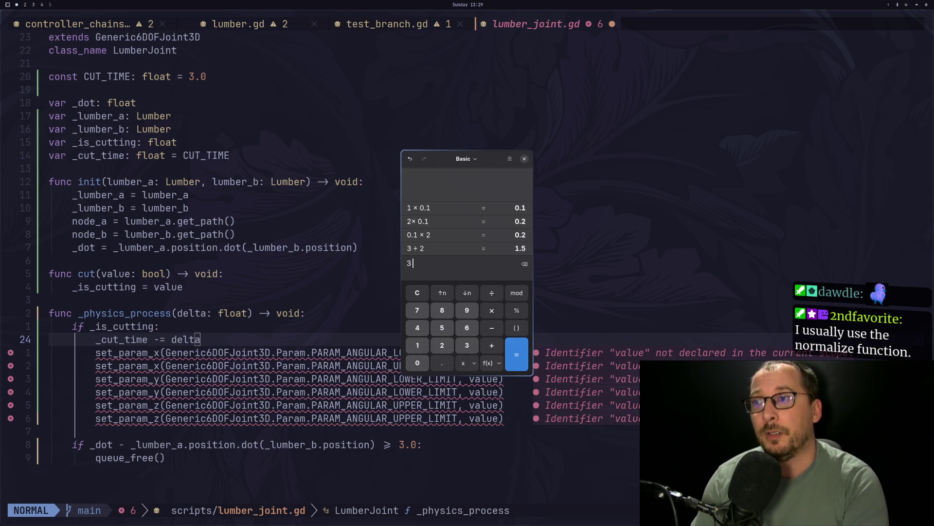
key(BackSpace)
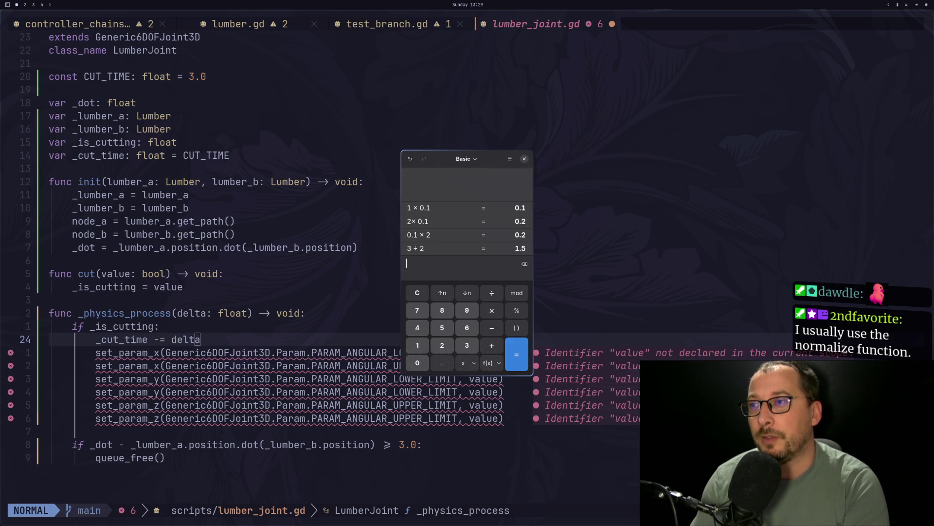
text(2/3)
key(Return)
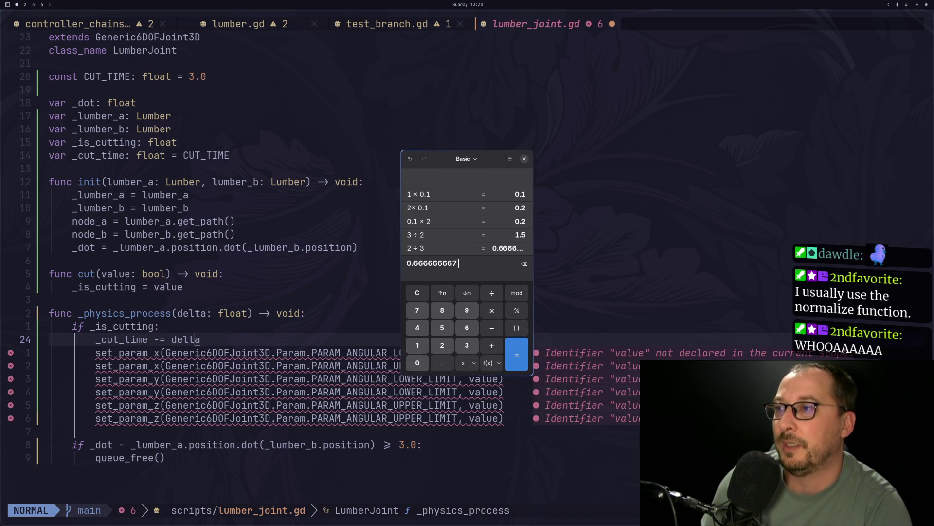
- Compute 1 × 0.1 and then 0.5 × 0.1 = 0.05
key(BackSpace)
key(BackSpace)
key(BackSpace)
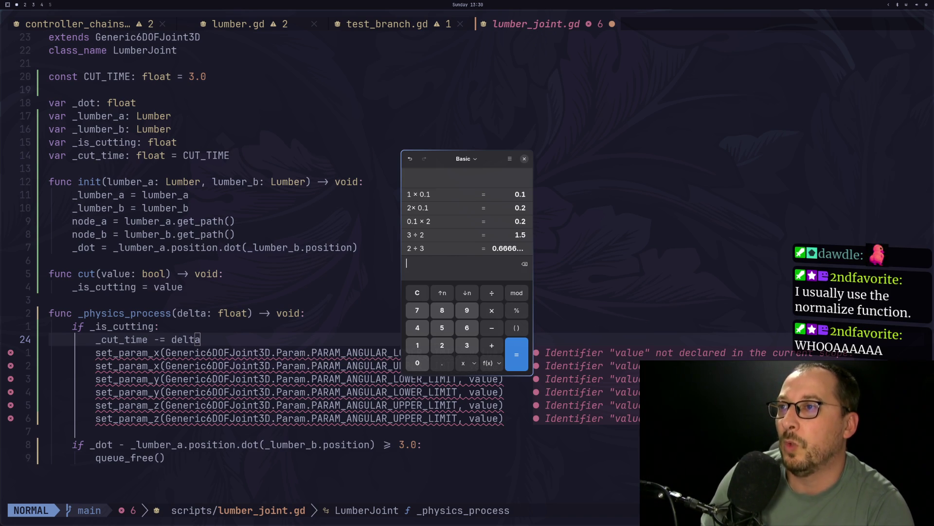
text(1 × 01)
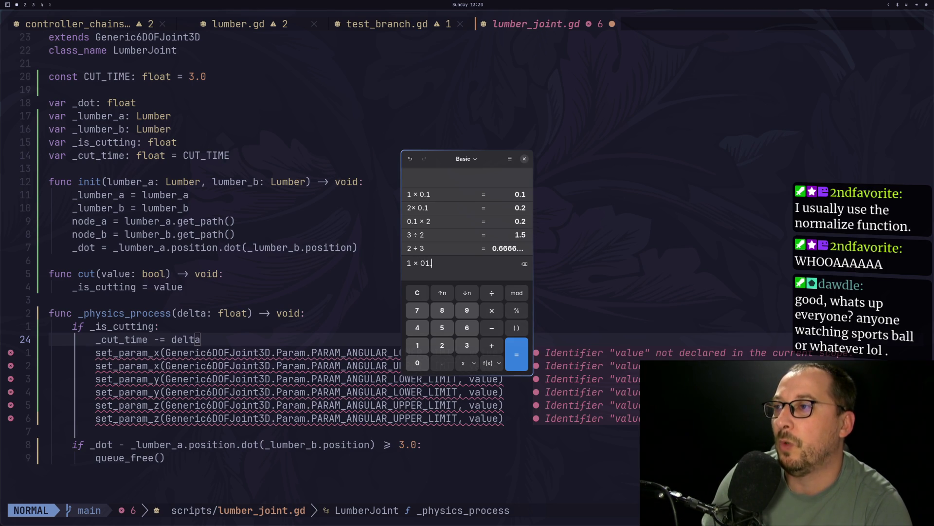
text(.1)
key(Return)
key(Escape)
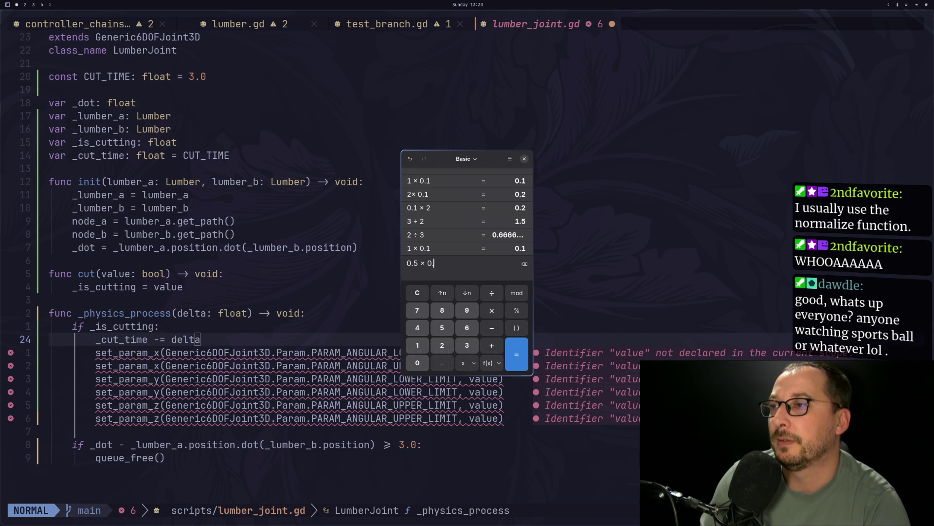
text(.1)
key(Return)
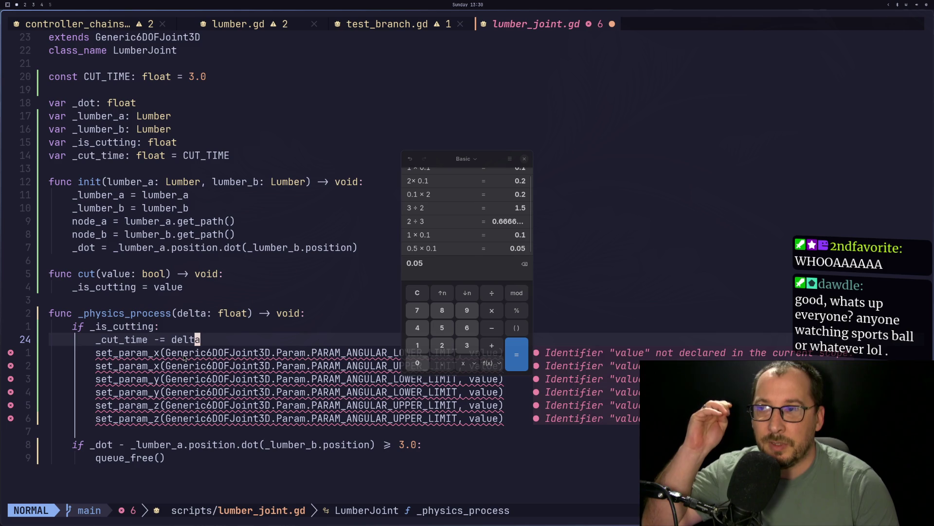
- Add `var value: float = (_cut_time / CUT_TIME) *` below the `_cut_time -= delta` line
key(k)
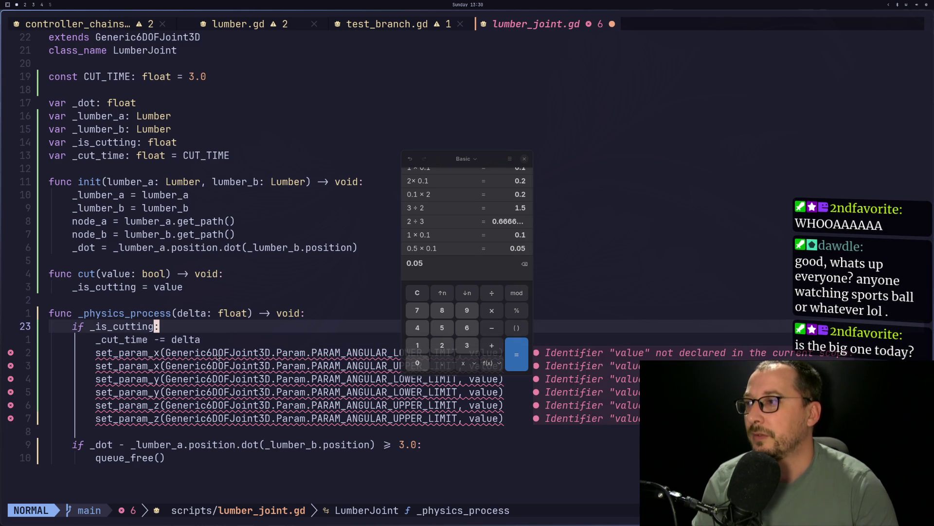
key(j)
key(A)
key(Return)
text(var v)
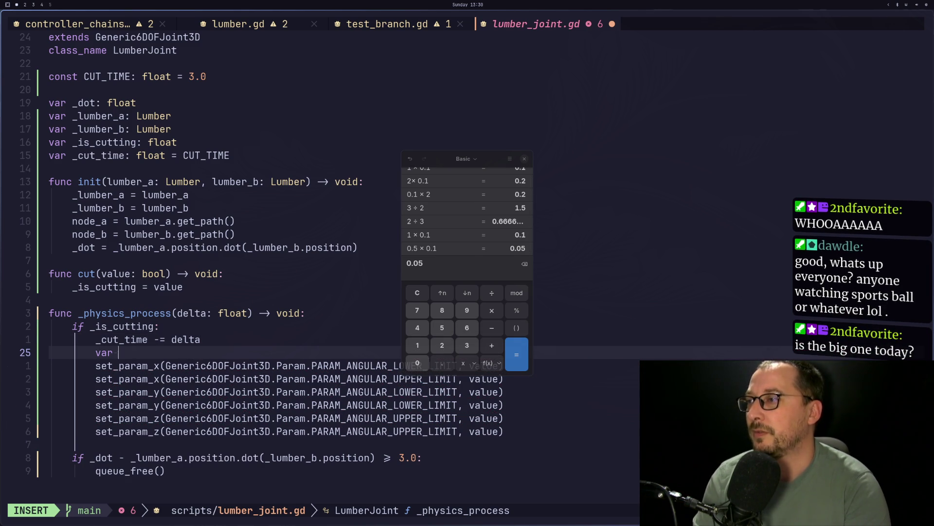
text(alue: floa)
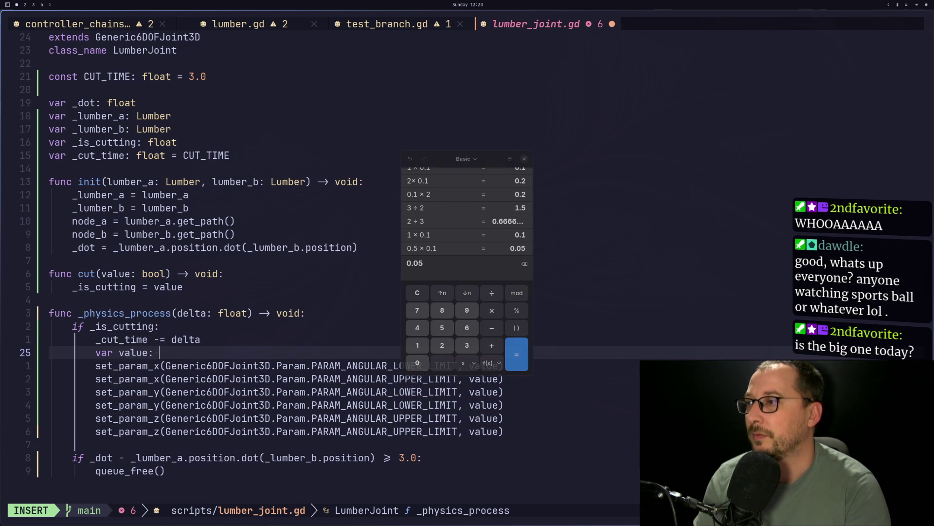
text(t = _cut_time)
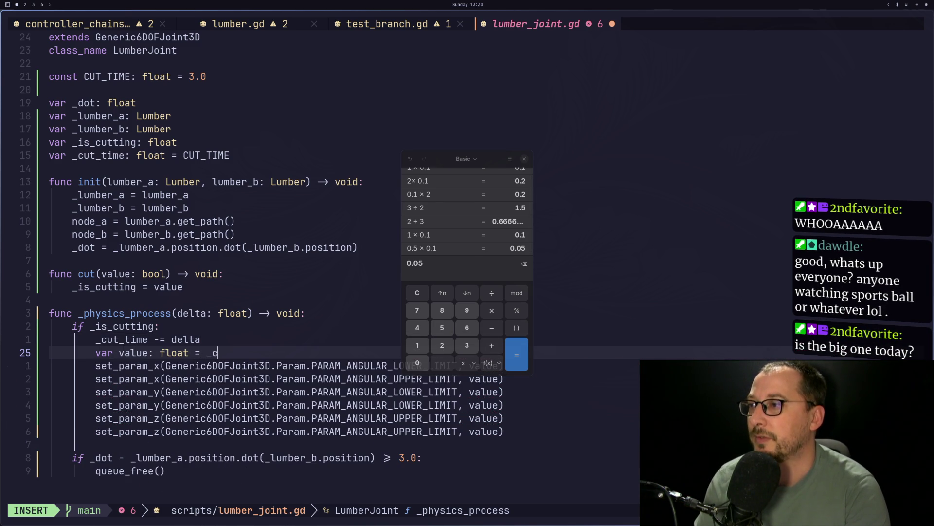
text( / )
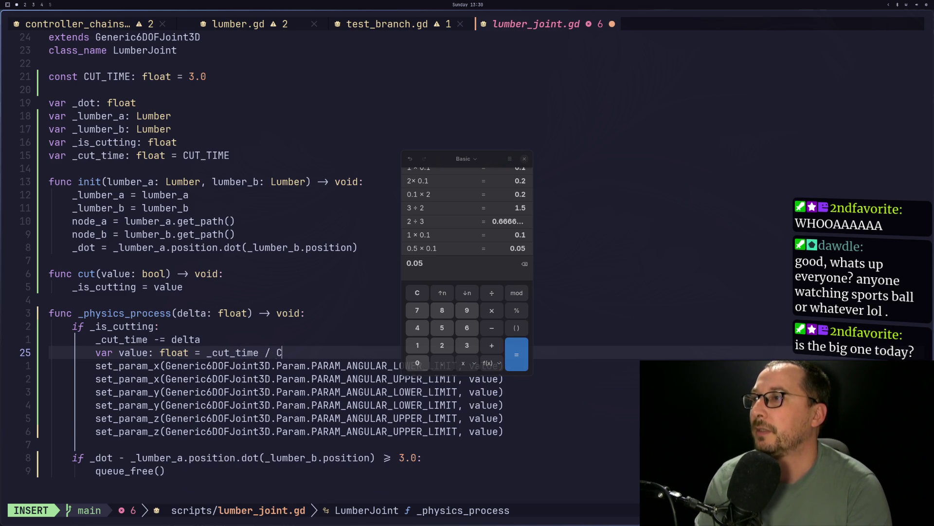
text(CUT_)
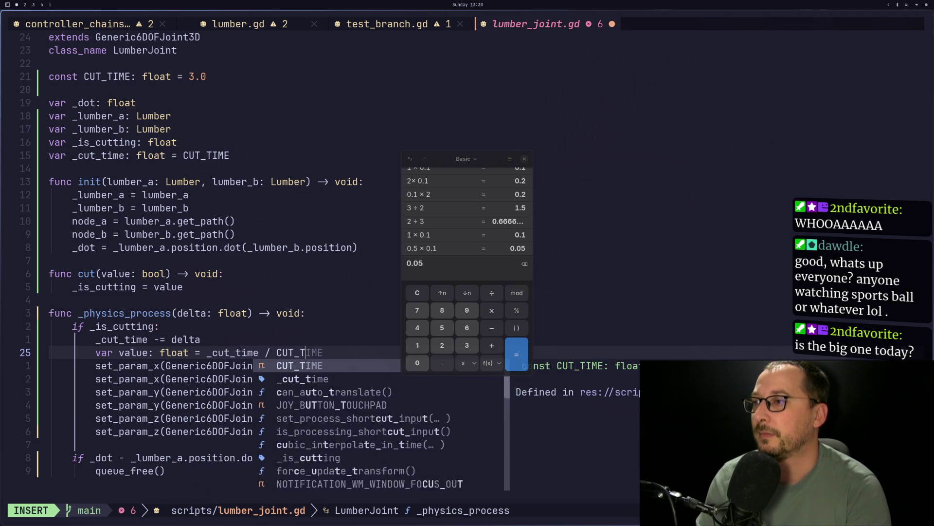
text(TIME *)
key(Escape)
text(ha))
key(Escape)
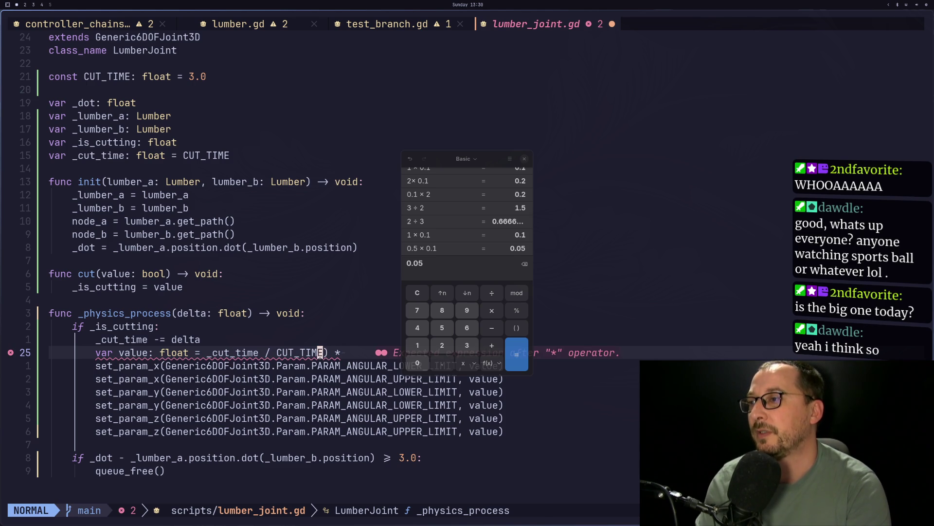
key(b)
key(b)
key(b)
text(wi()
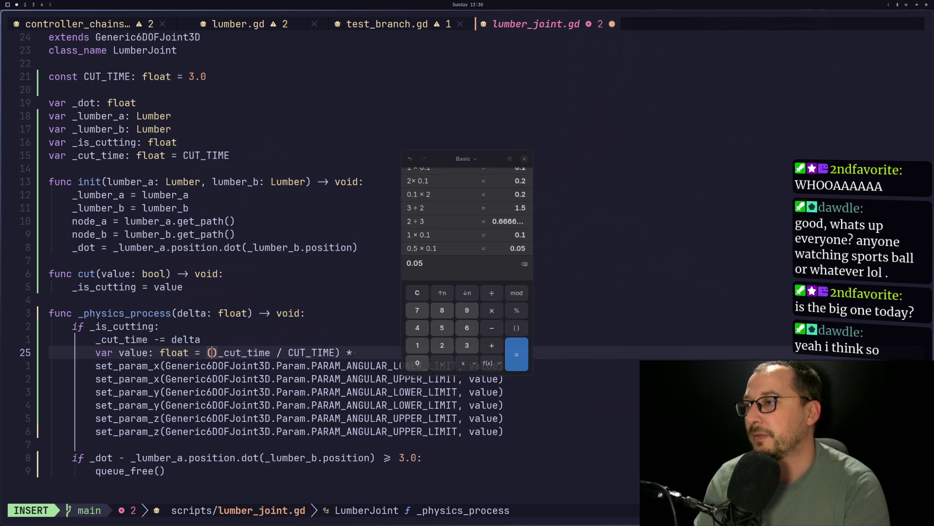
key(Delete)
key(Escape)
key(e)
key(e)
key(e)
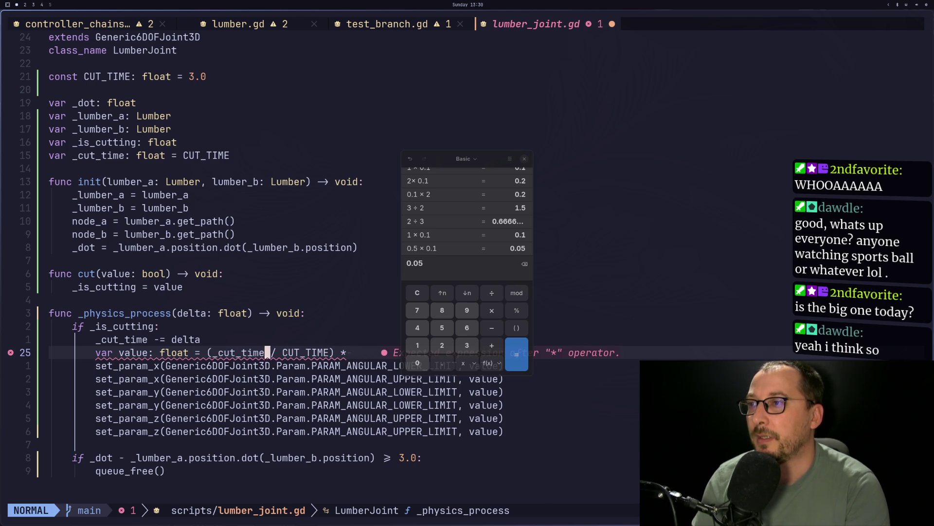
key(a)
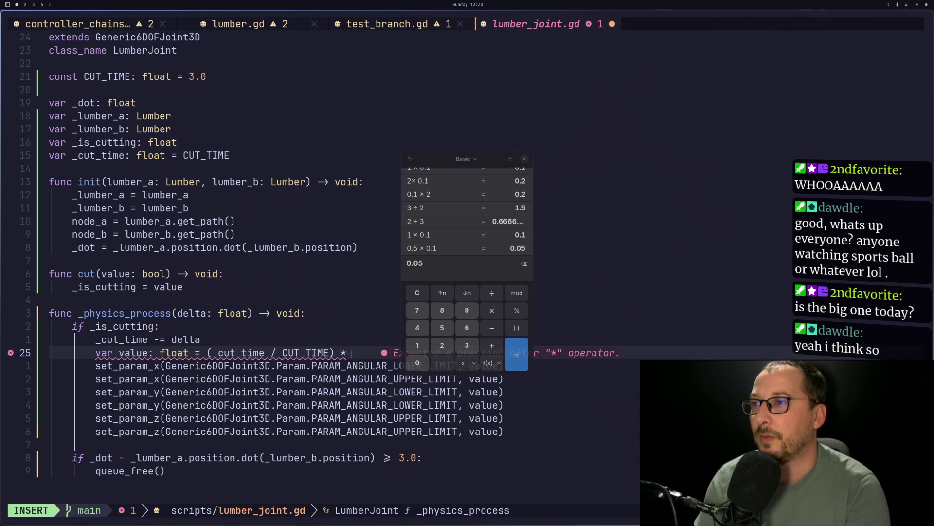
key(Escape)
- Begin declaring `const MAX_PARAM: float` on a new line below CUT_TIME
key(k)
key(k)
key(k)
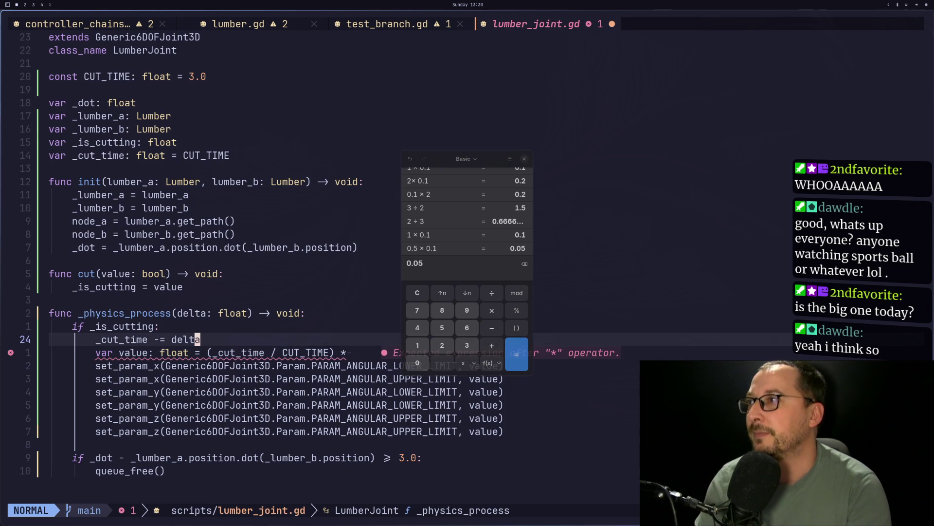
key(j)
key(A)
key(Return)
text(const)
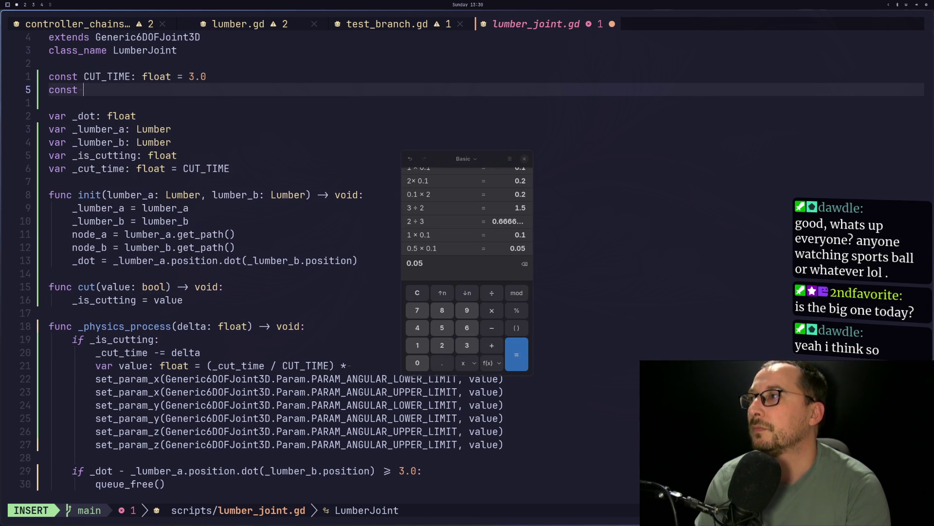
text( MAX_)
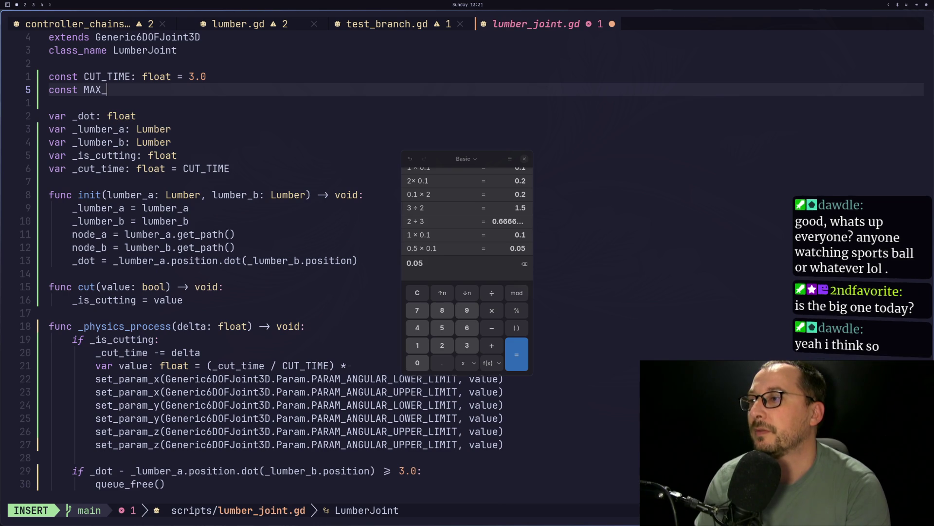
text(PARAM: )
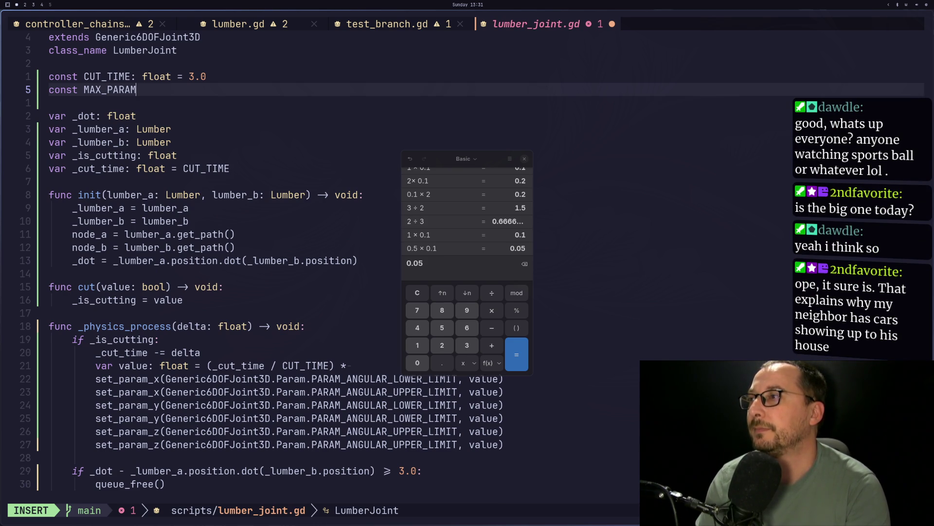
text(float)
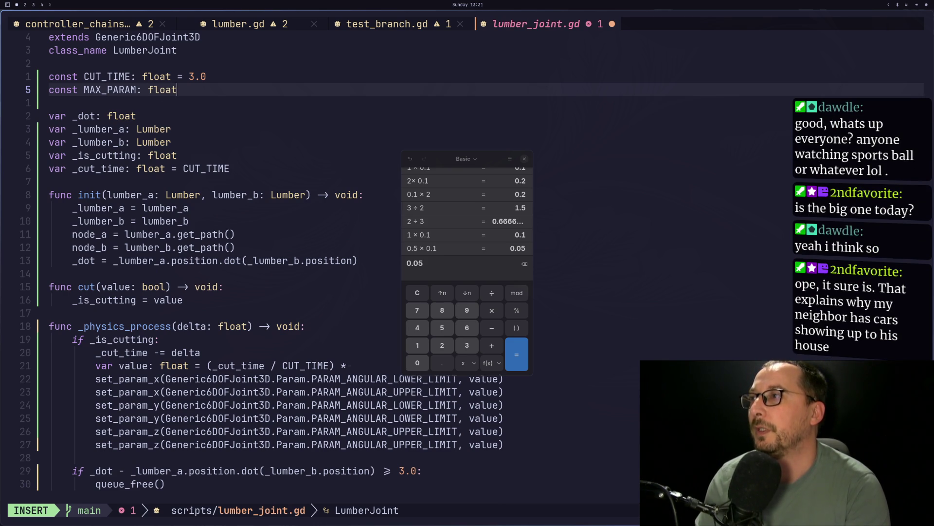
key(BackSpace)
text(=)
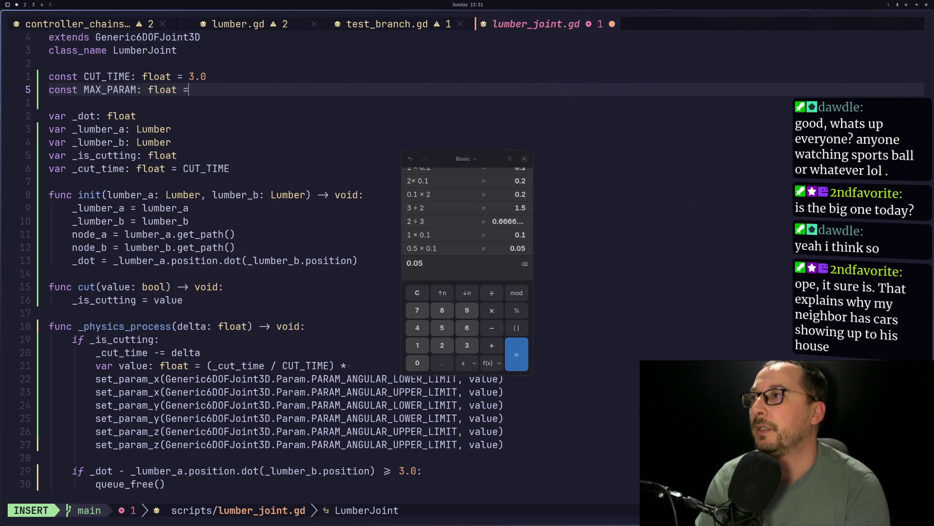
text(= 0)
key(Escape)
key(j)
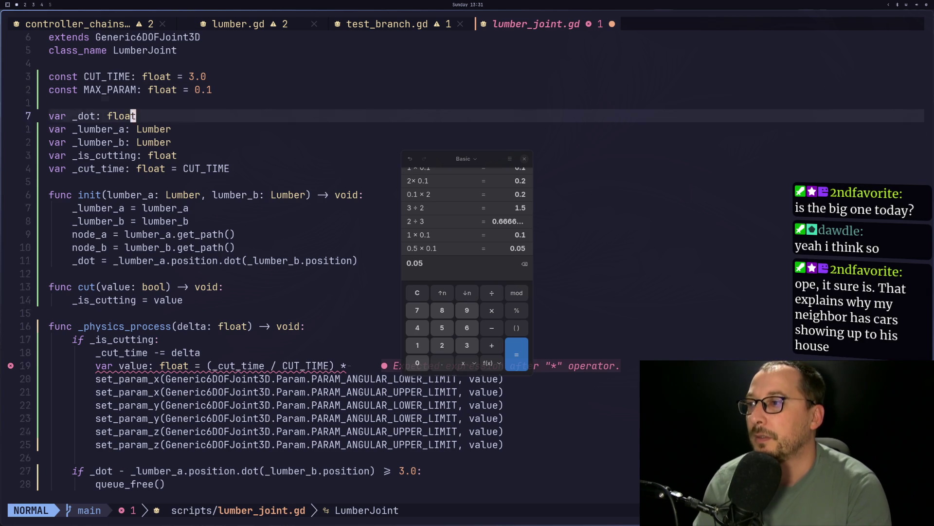
key(j)
key(j)
key(j)
key(w)
key(w)
key(w)
text(wAMA)
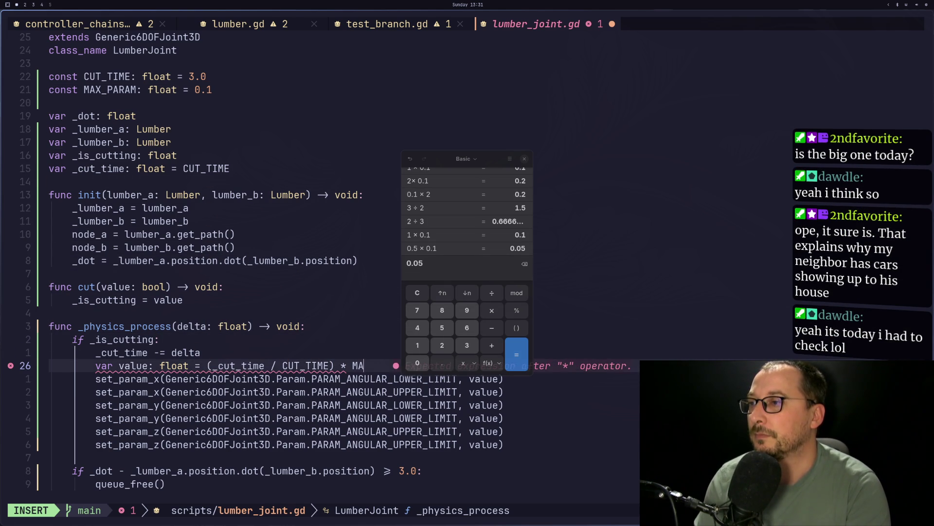
text(X_)
text(PARAM)
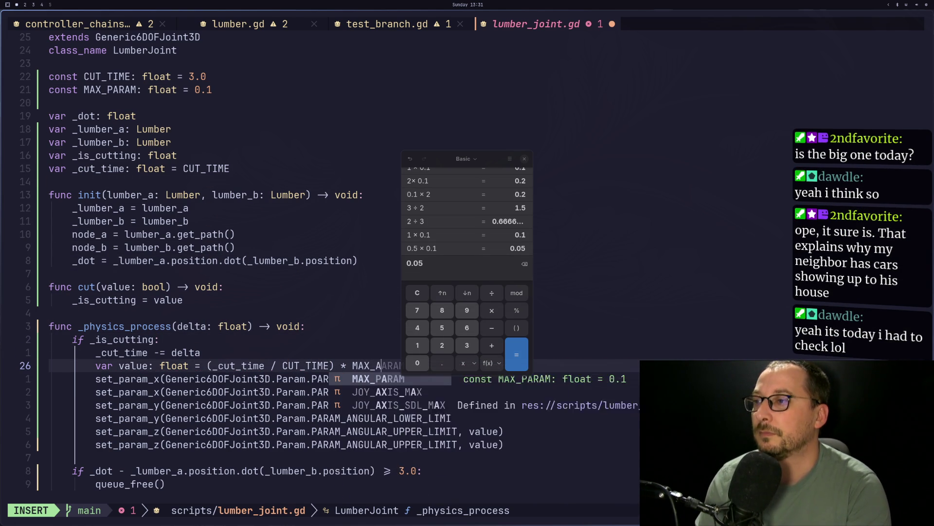
key(Escape)
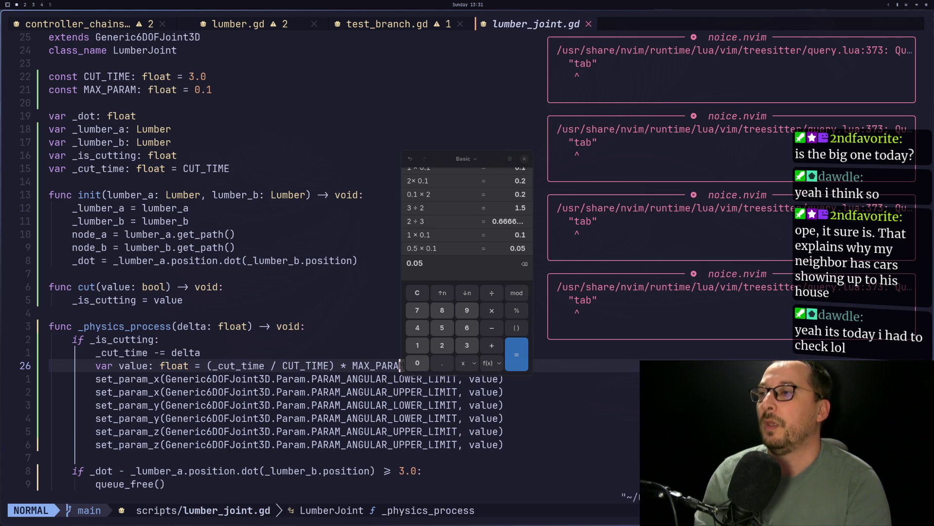
click(514, 156)
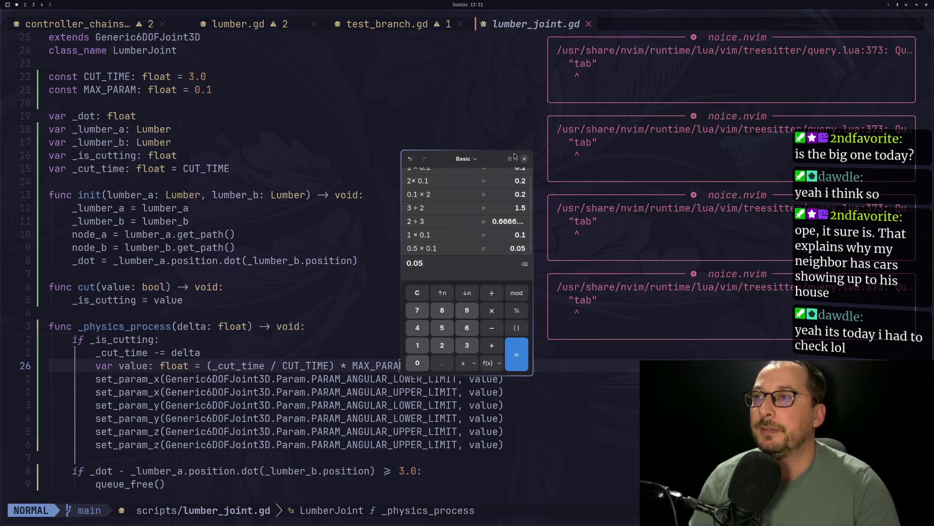
click(524, 158)
click(351, 328)
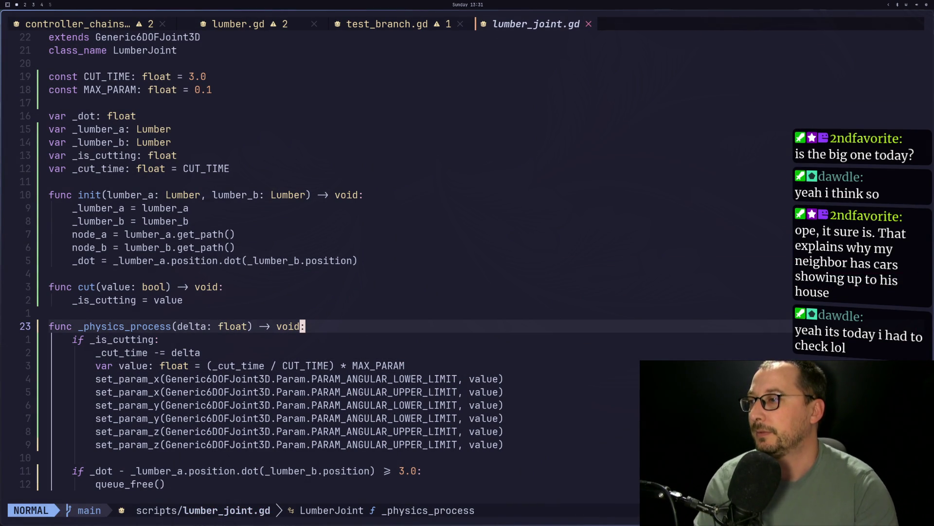
key(j)
key(j)
key(j)
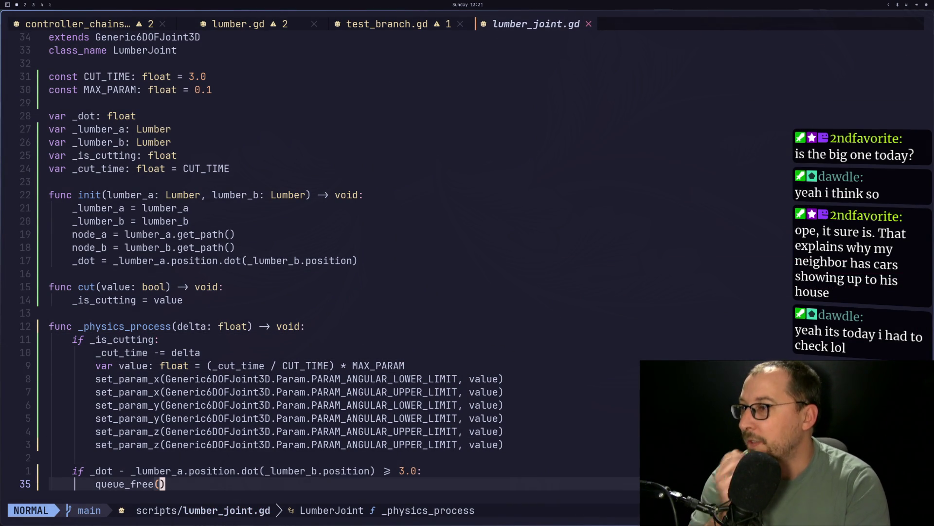
key(k)
key(k)
key(j)
key(j)
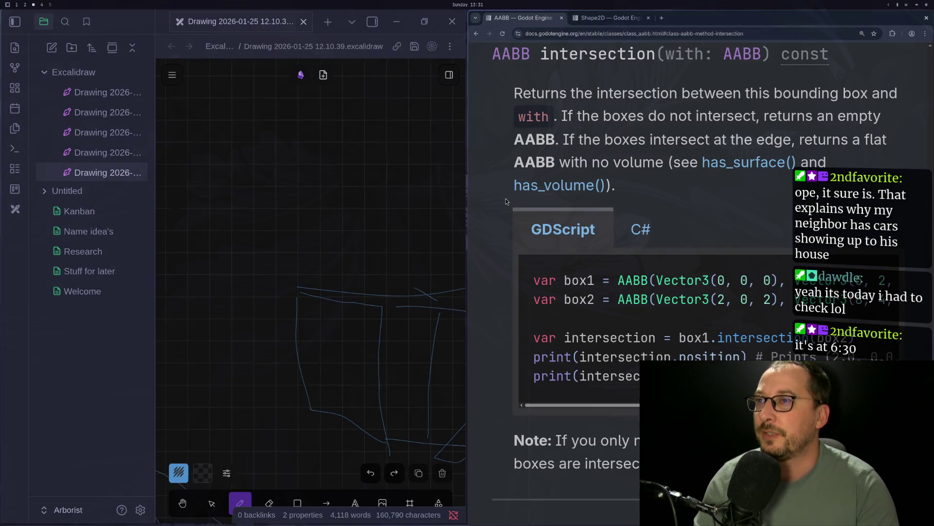
- Scroll to the top of the AABB reference and open the docs home page in a background tab
scroll(696, 283, up, 3)
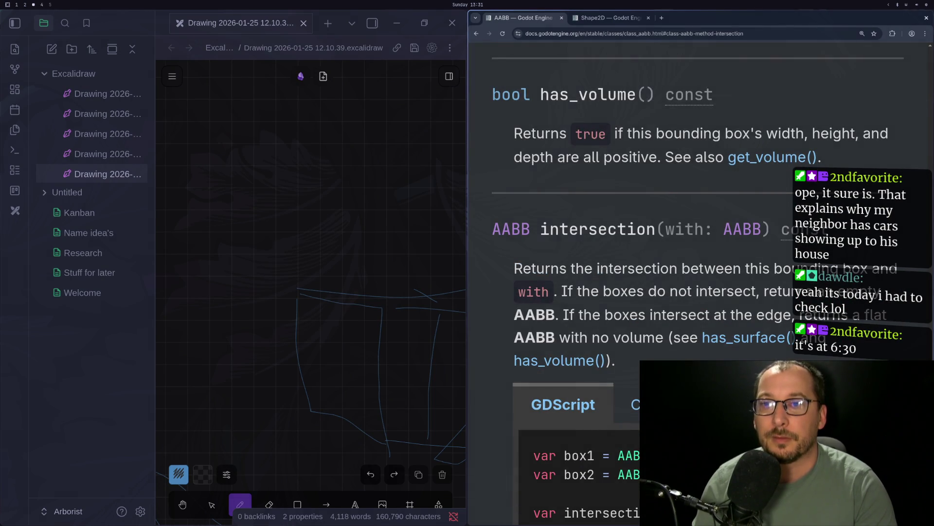
key(Home)
middle_click(681, 71)
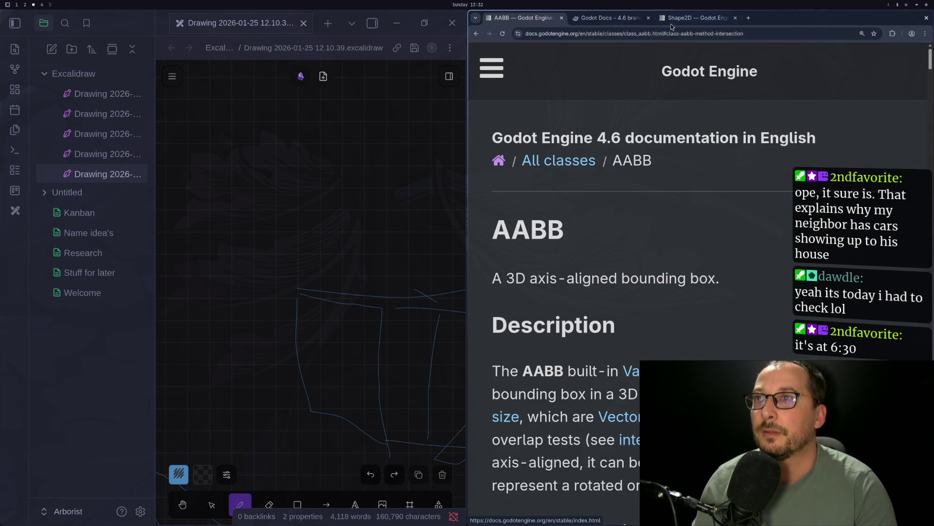
- Close the Shape2D tab and search the docs home for 'float'
click(693, 18)
click(735, 18)
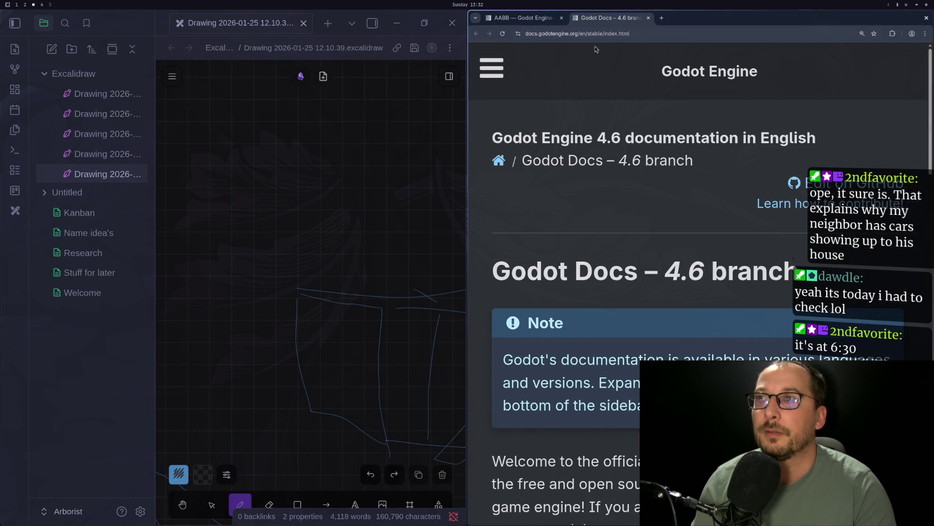
click(498, 71)
click(539, 161)
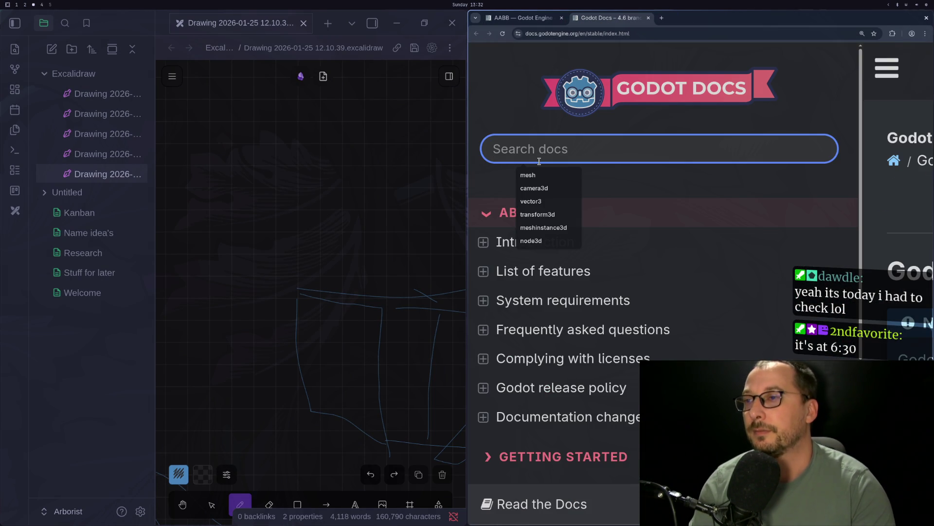
key(Escape)
text(float)
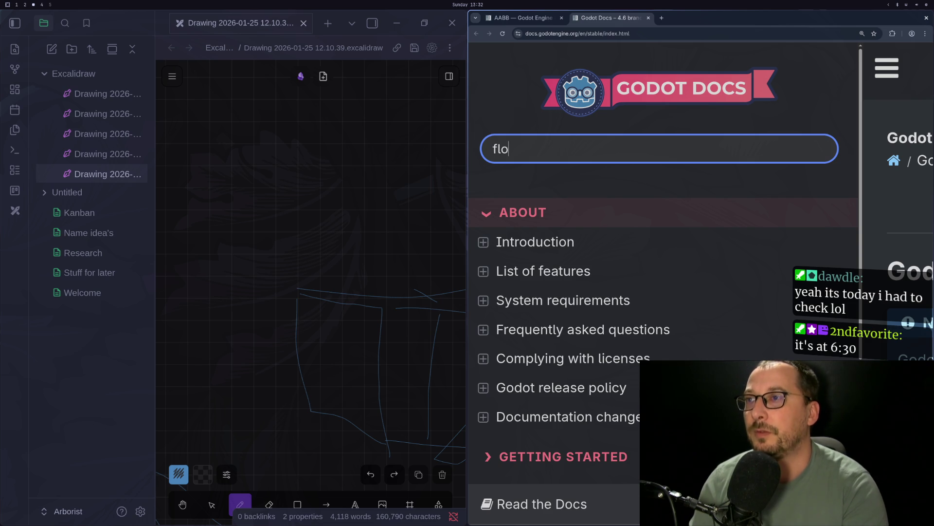
key(Return)
- Read through the float class reference page
click(528, 312)
scroll(618, 257, down, 5)
scroll(619, 257, down, 15)
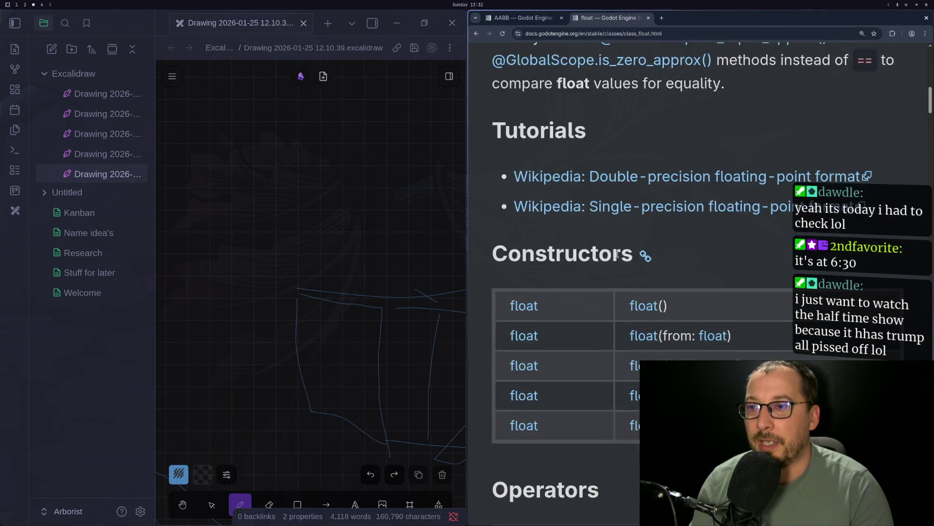
scroll(618, 255, down, 6)
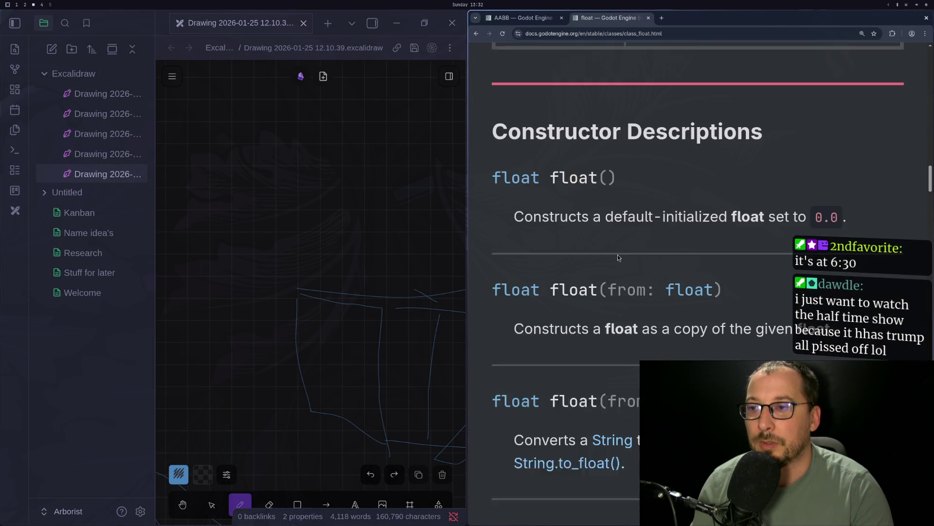
scroll(617, 255, up, 10)
scroll(594, 266, up, 5)
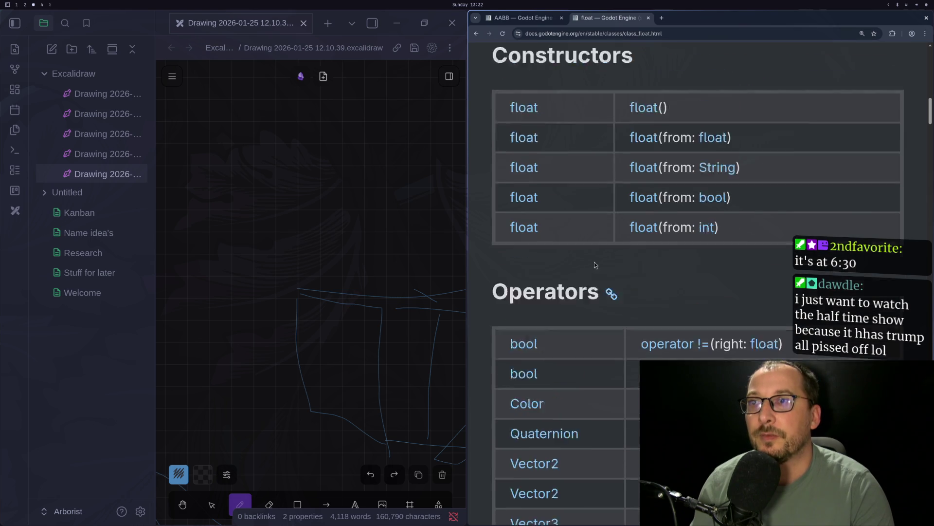
click(477, 34)
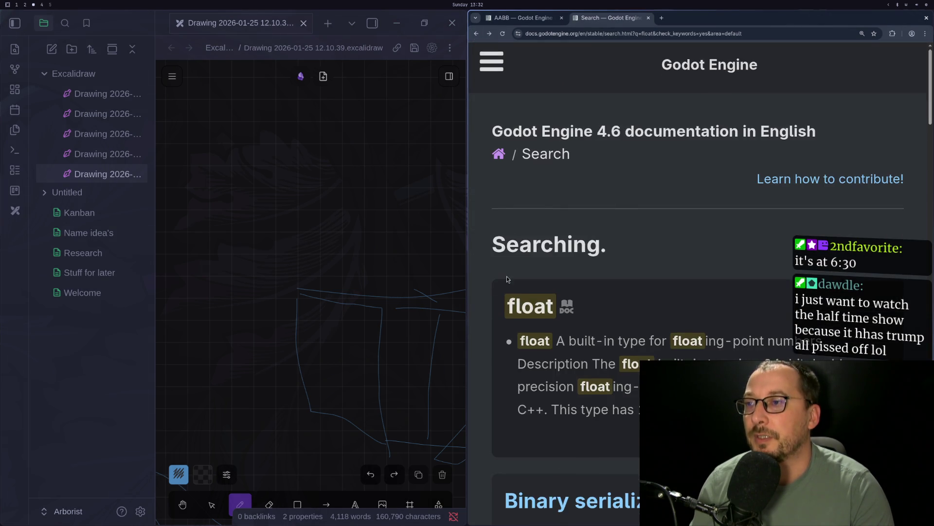
click(477, 34)
scroll(503, 287, down, 3)
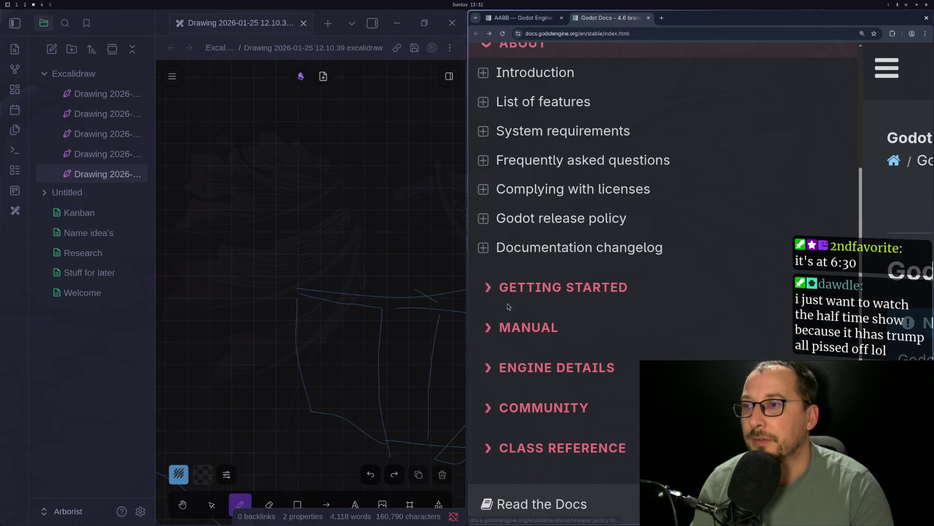
click(568, 438)
scroll(567, 390, down, 4)
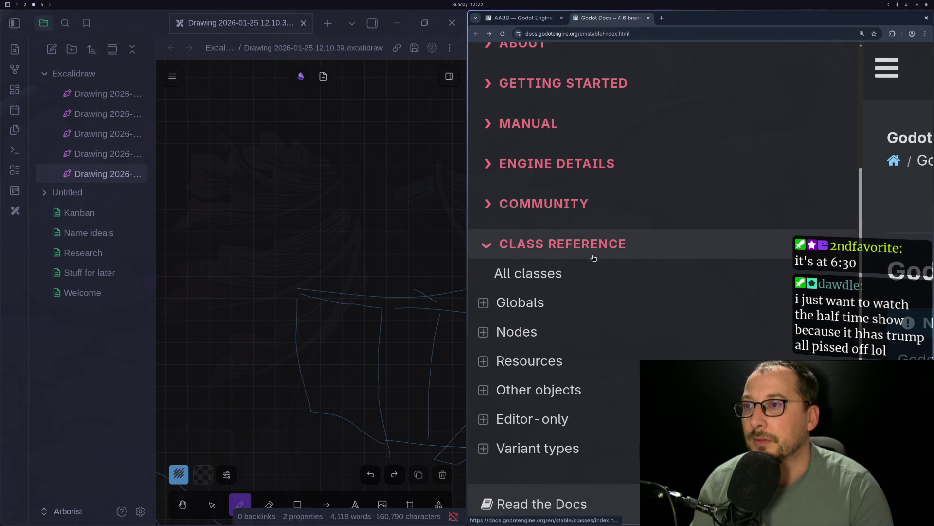
click(530, 300)
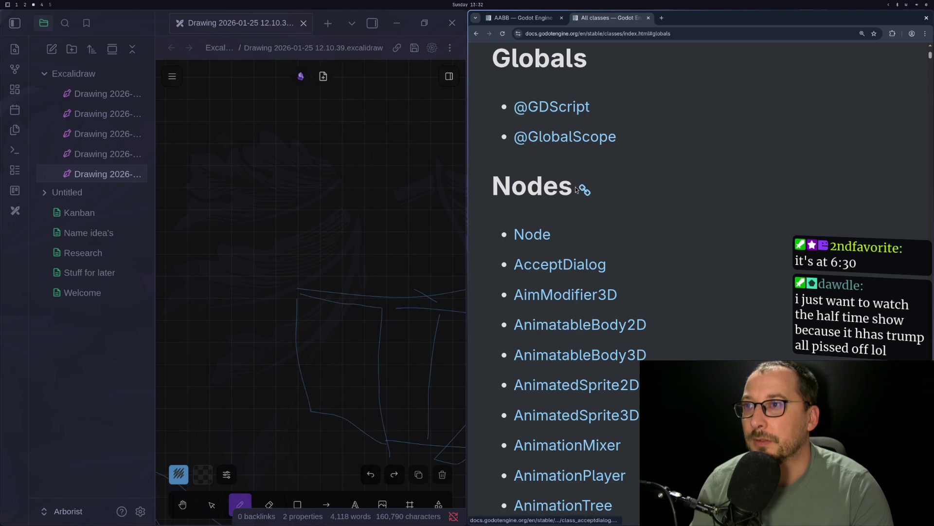
click(587, 140)
scroll(587, 298, down, 2)
key(ctrl+f)
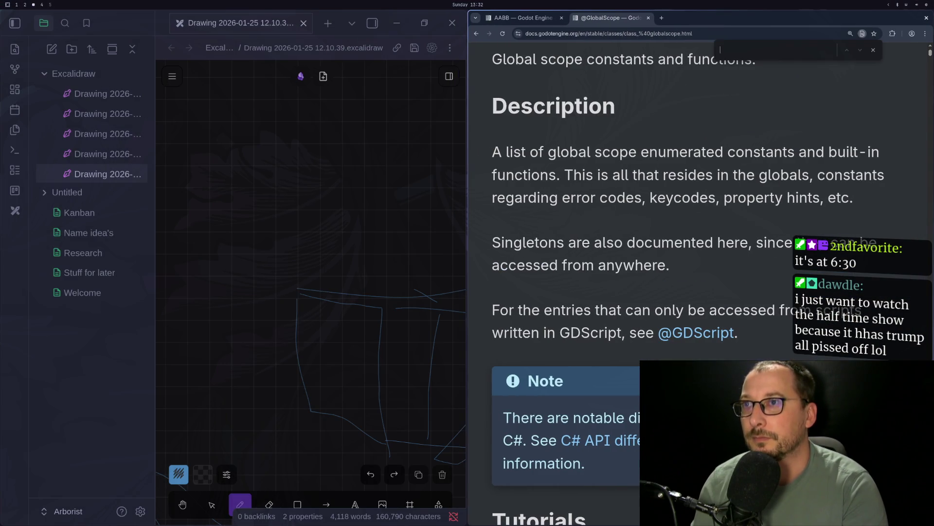
text(rmal)
key(Return)
key(Return)
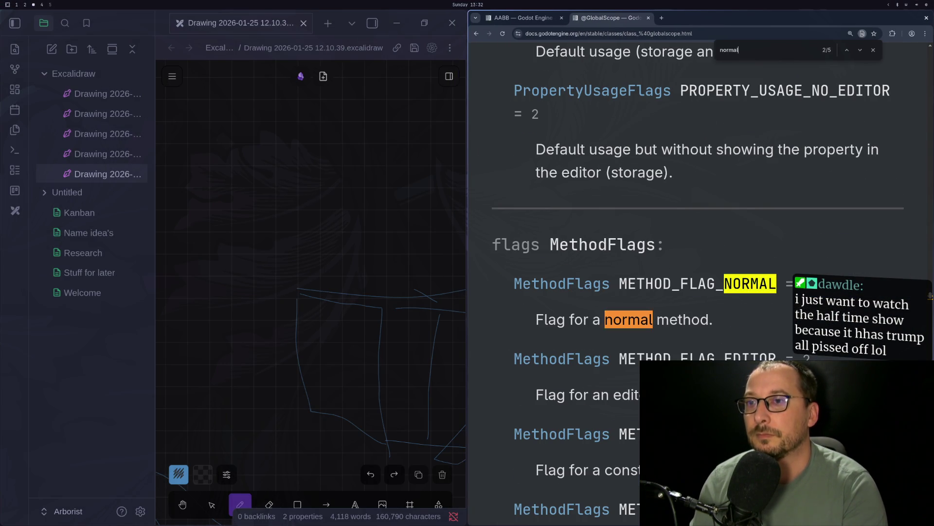
key(Return)
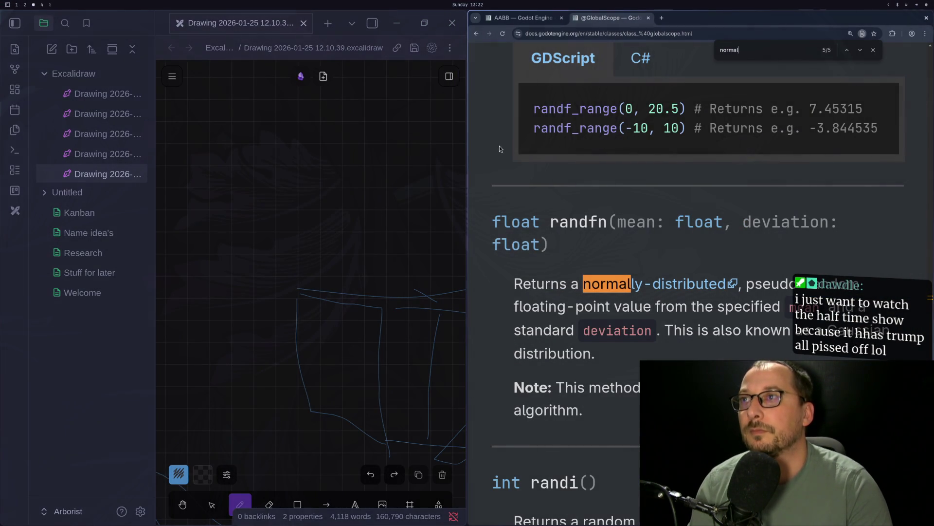
click(476, 33)
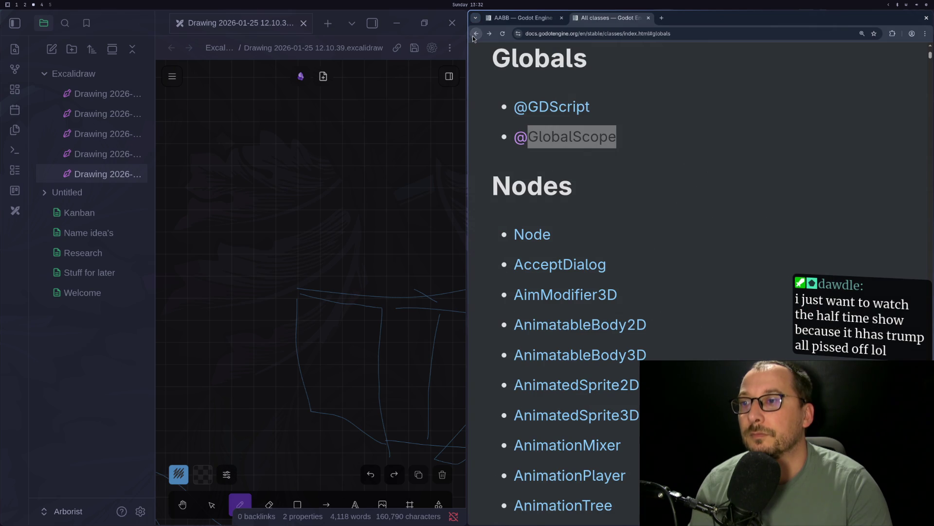
click(552, 106)
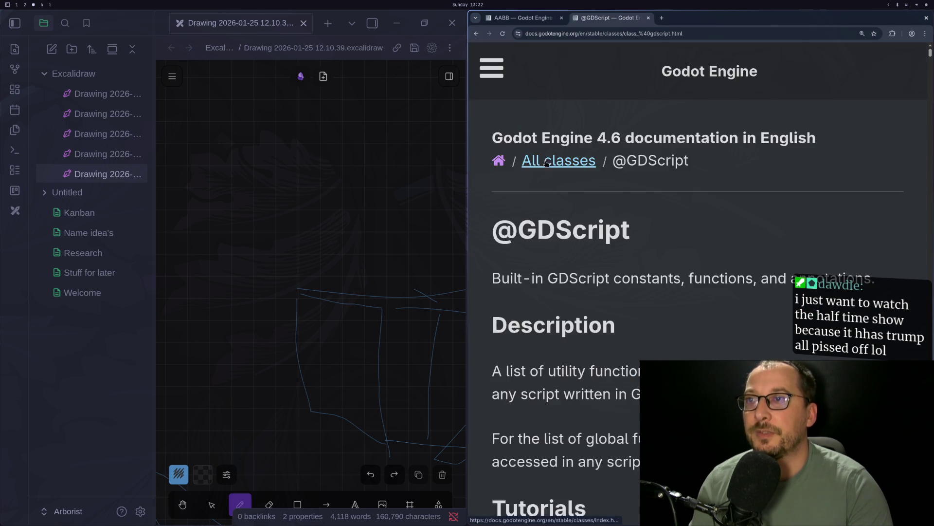
key(F11)
key(F11)
key(ctrl+f)
text(normal)
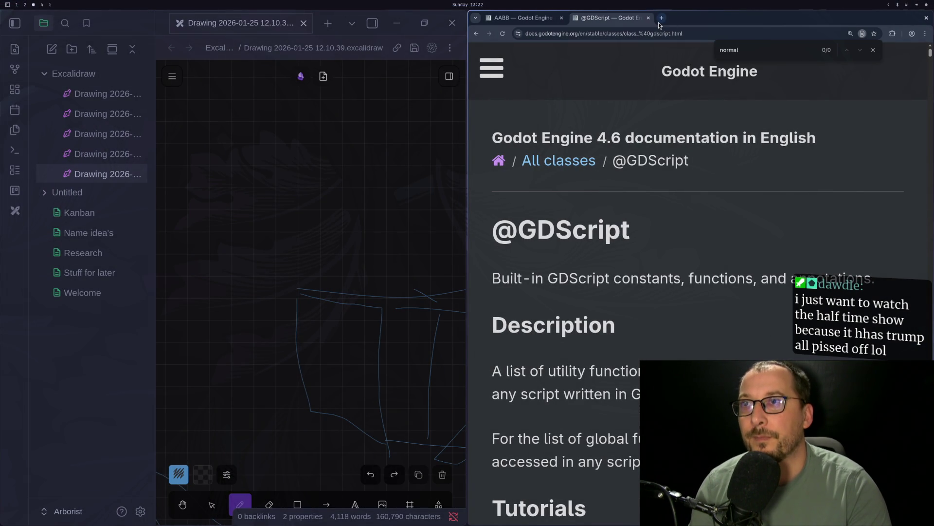
- Search the docs sidebar for 'math' and open the Math tutorials page
click(505, 69)
click(529, 147)
text(math)
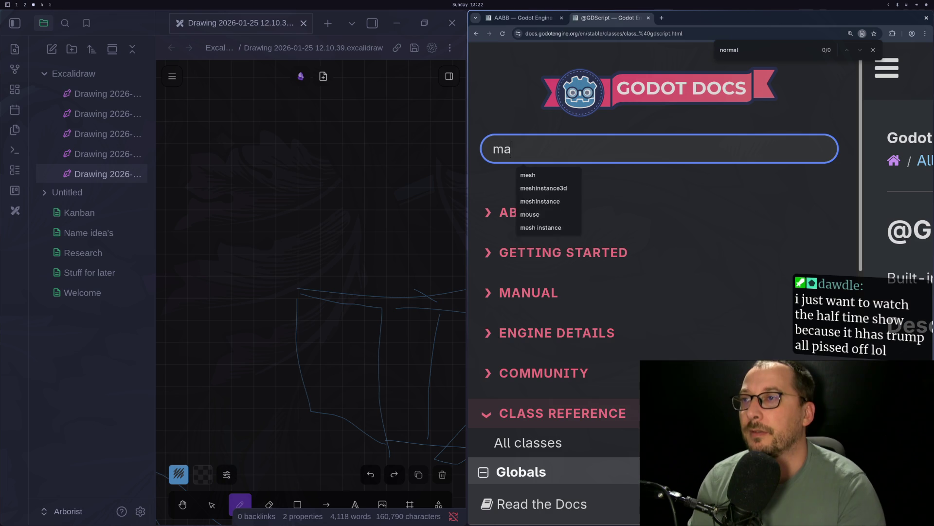
key(Return)
click(535, 312)
scroll(657, 207, down, 3)
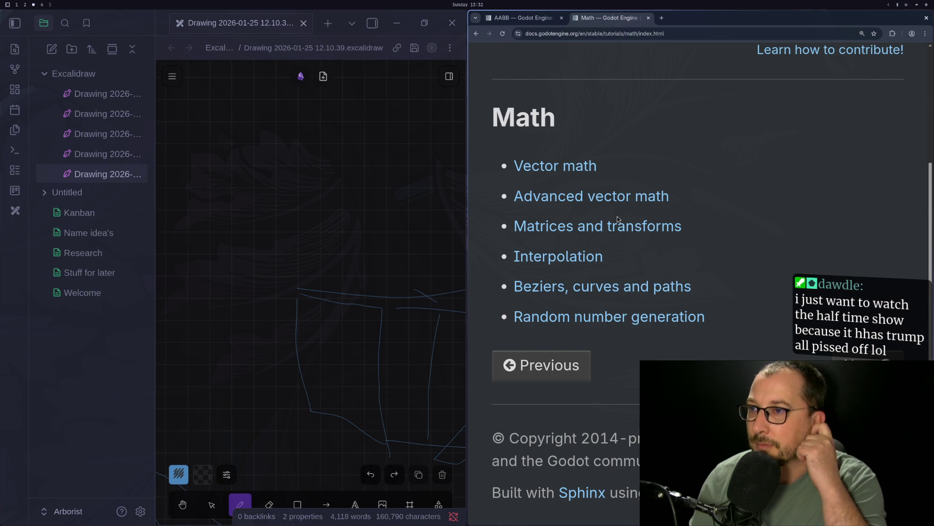
click(664, 36)
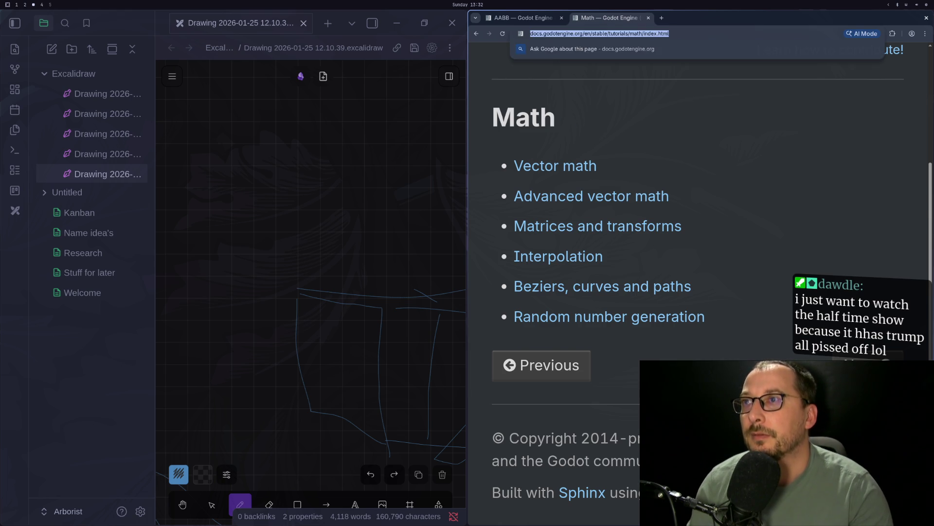
- Google 'godot normalize function' to learn normalized() returns a unit-length vector, then return to Neovim
text(godot normalize functio)
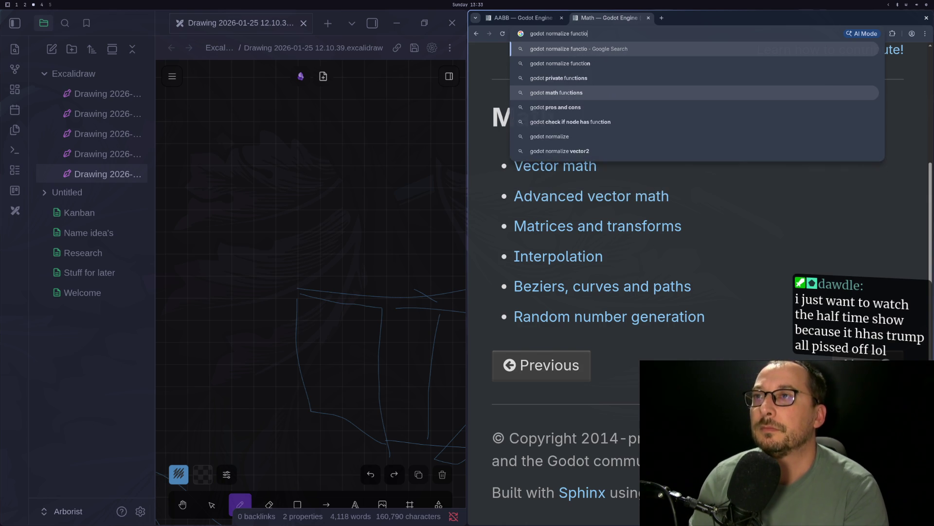
text(n)
key(Return)
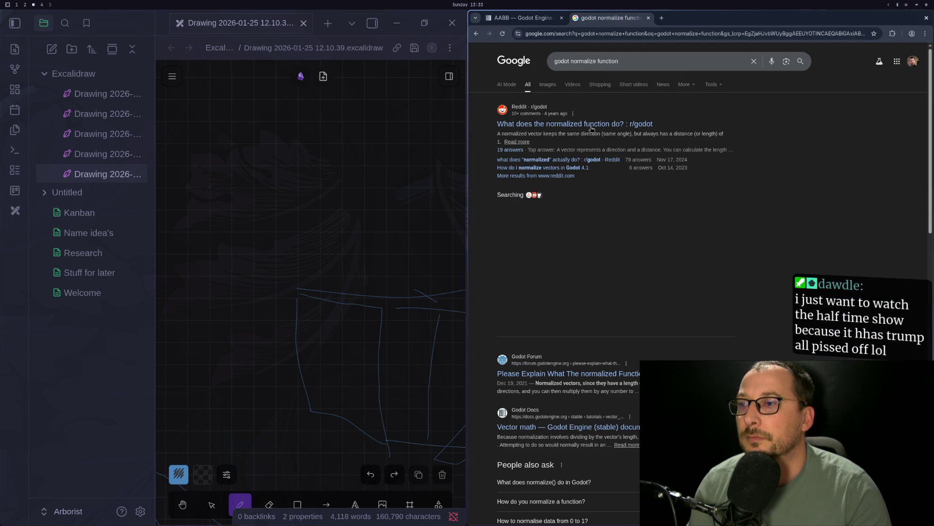
scroll(604, 341, down, 3)
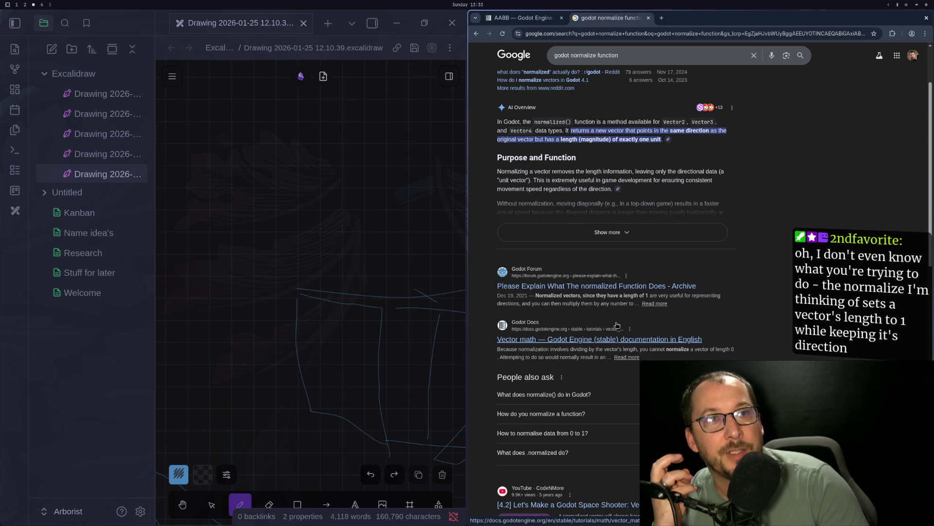
click(648, 18)
key(super+1)
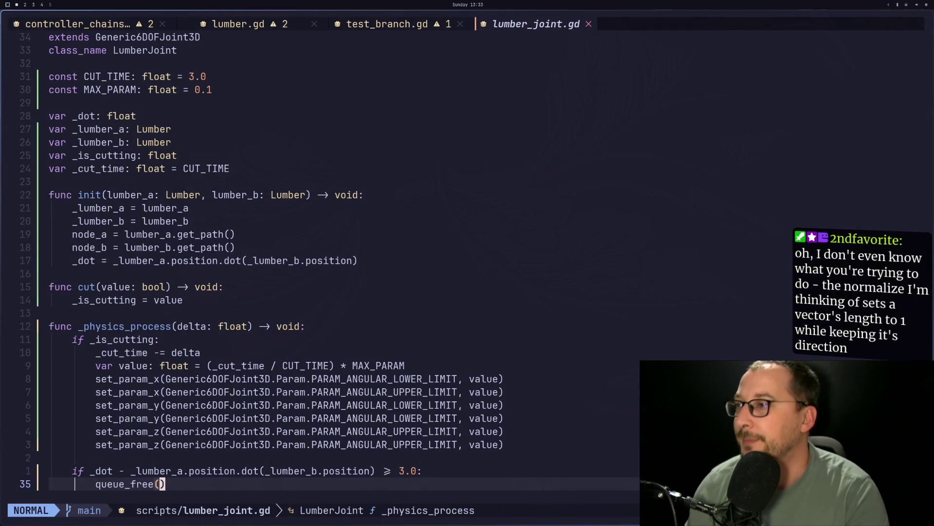
key(k)
key(k)
key(k)
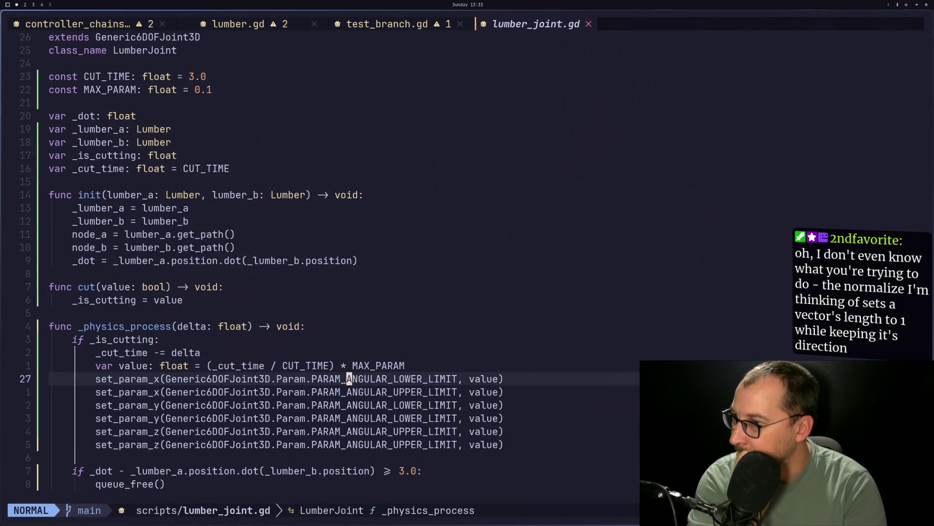
key(j)
key(j)
key(j)
key(k)
key(k)
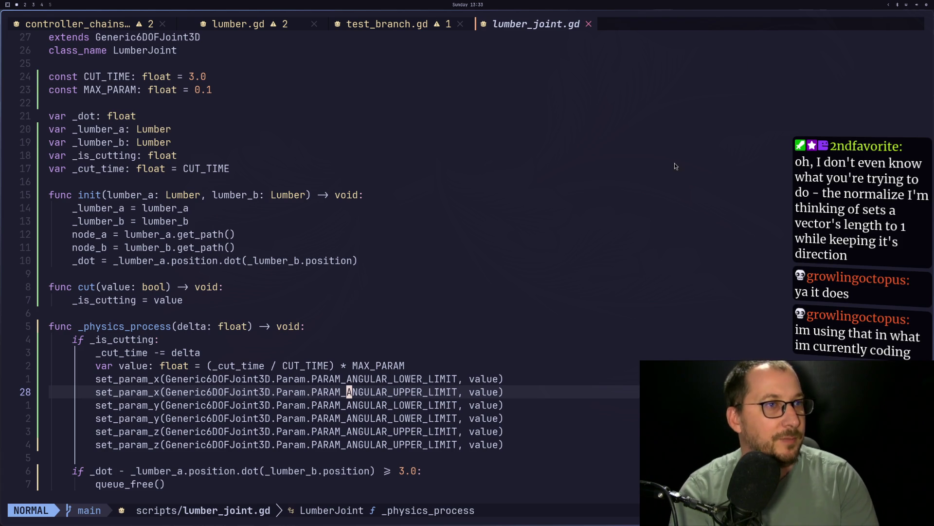
key(super+4)
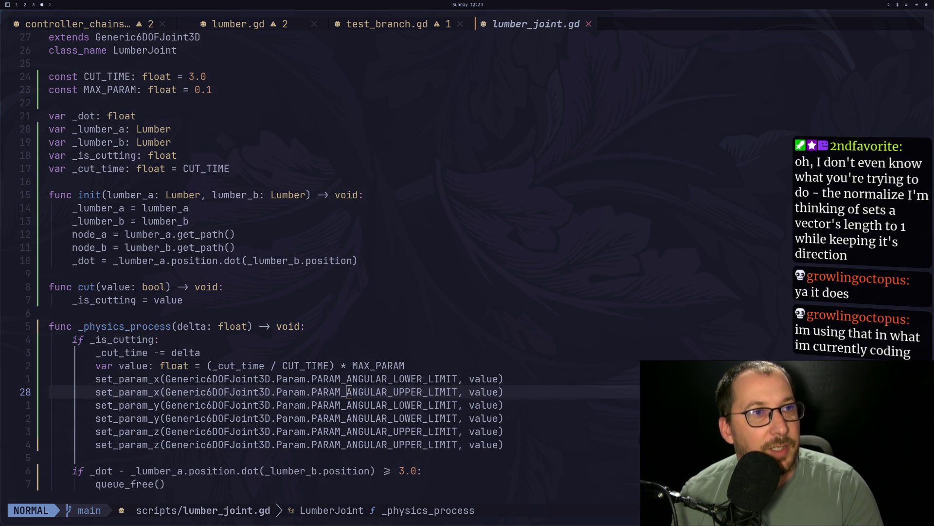